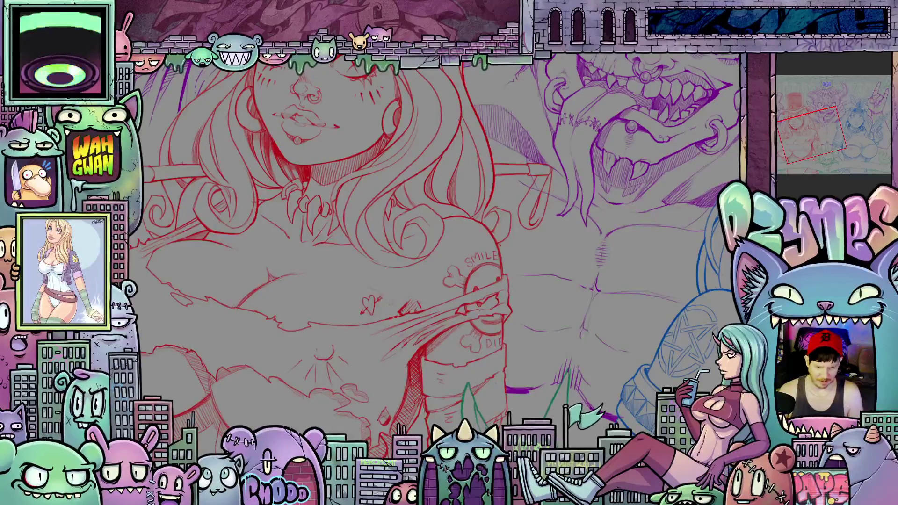
Zoom out, level the tilted canvas rotation and fit the whole three-character sketch to the window.
scroll(614, 180, down, 3)
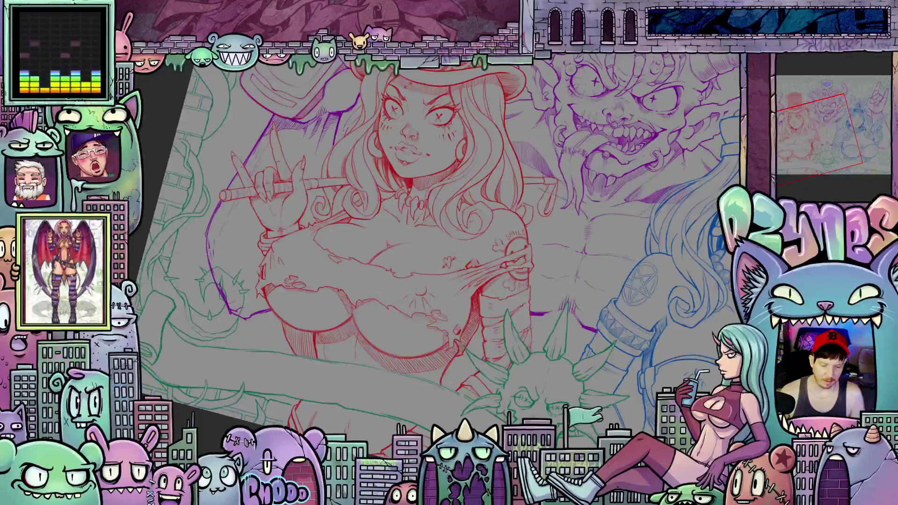
scroll(474, 323, up, 5)
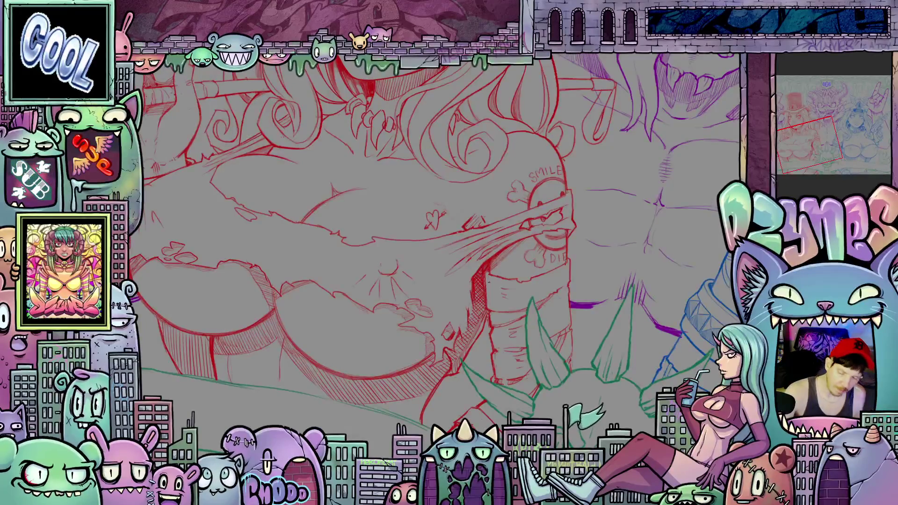
key(ctrl+minus)
drag(625, 345, 681, 340)
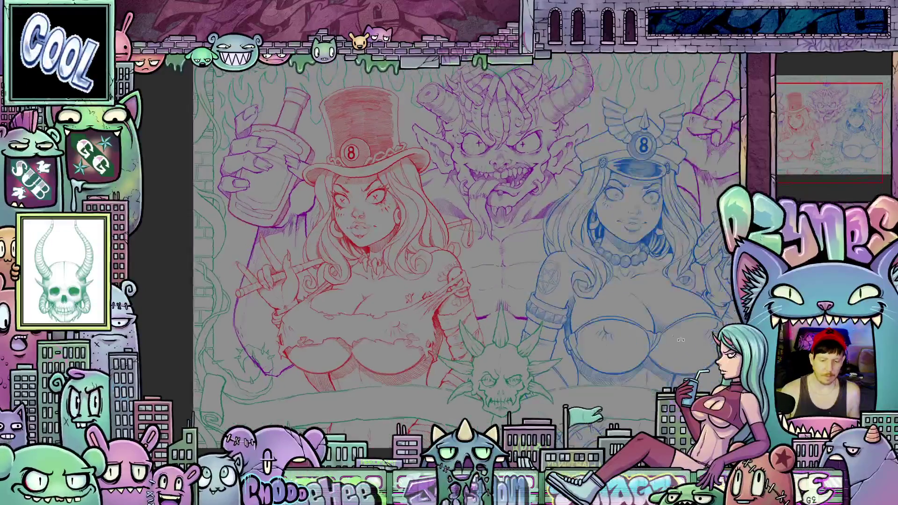
key(ctrl+0)
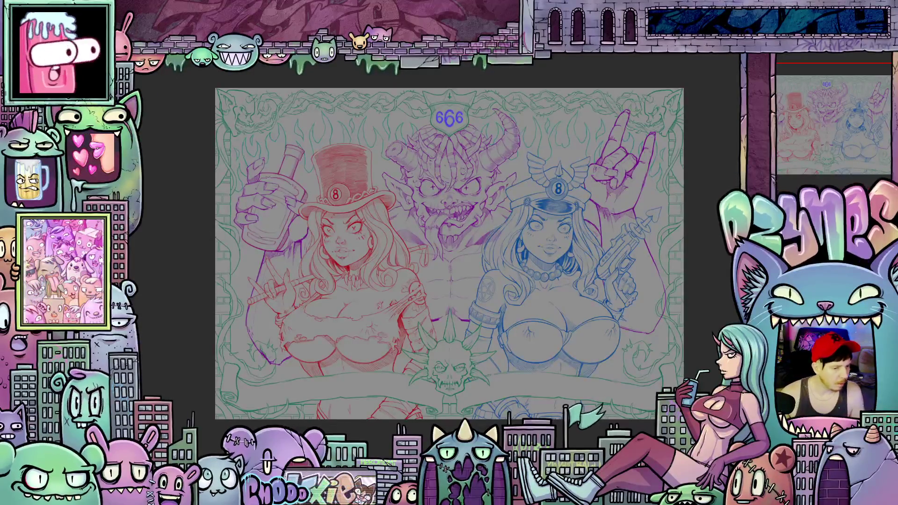
Save the three-character sketch and zoom in to inspect it.
key(ctrl+s)
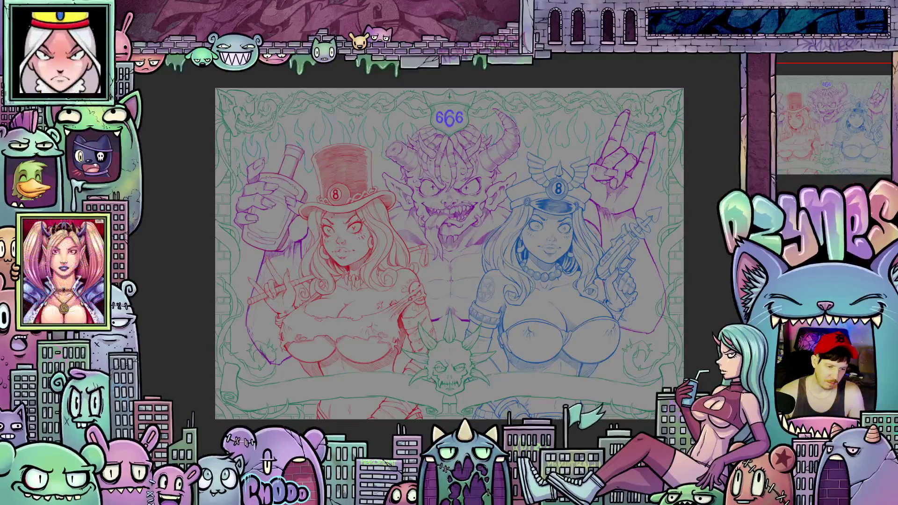
scroll(234, 159, up, 5)
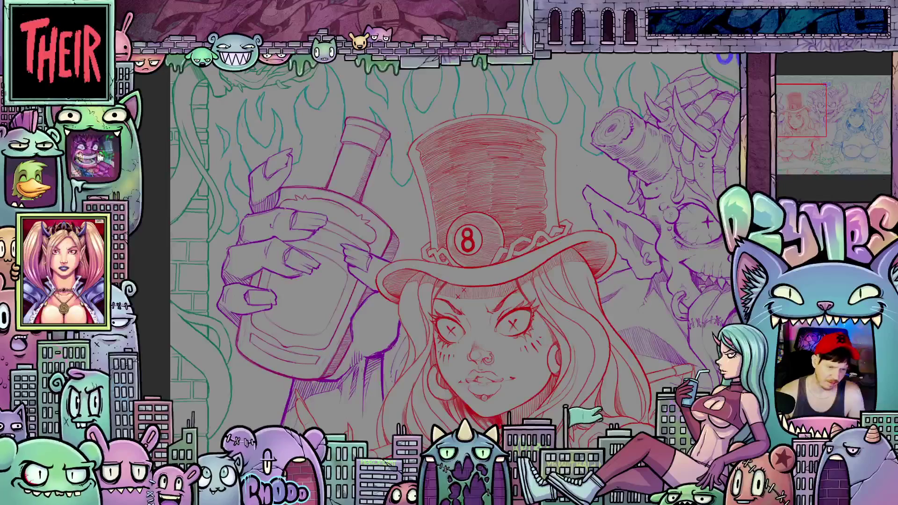
scroll(388, 212, down, 5)
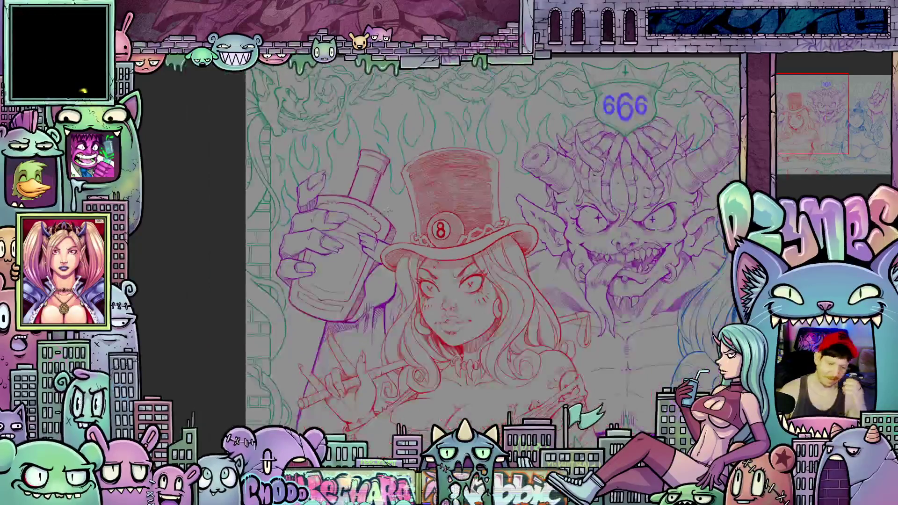
scroll(529, 254, down, 1)
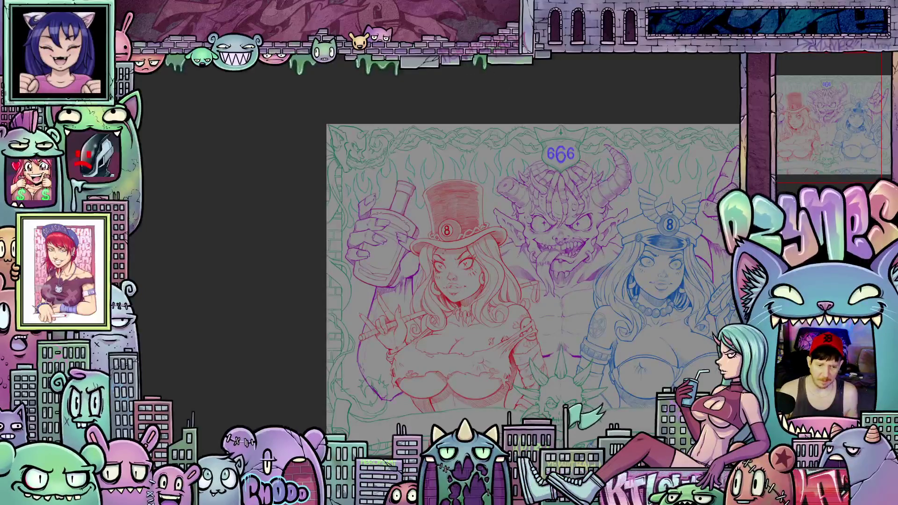
Pan and zoom around the demon and women sketch, then reveal the hidden side panel.
mouse_move(553, 95)
mouse_down()
mouse_move(434, 84)
mouse_move(472, 94)
mouse_up()
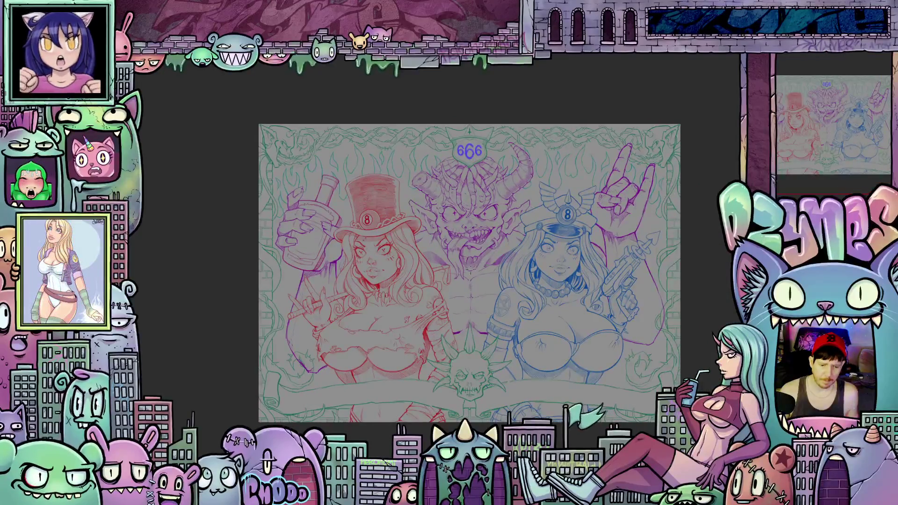
scroll(471, 270, up, 5)
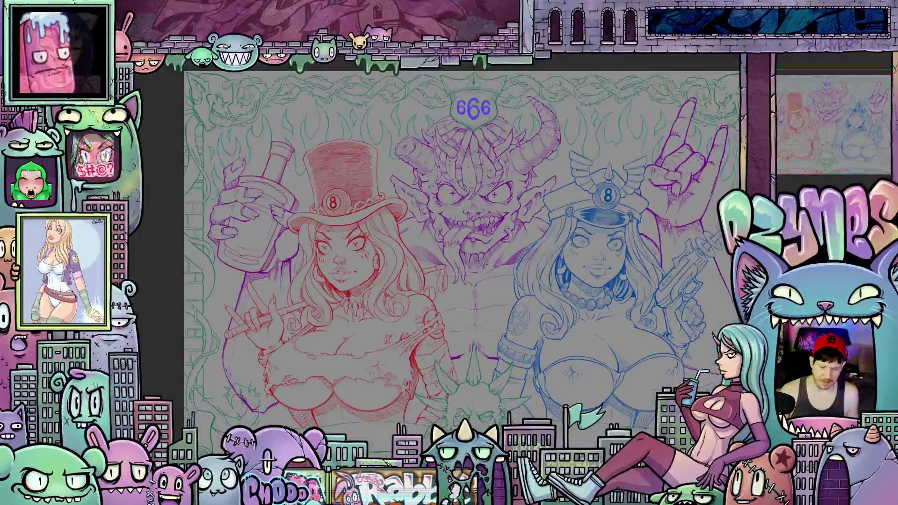
scroll(482, 272, up, 5)
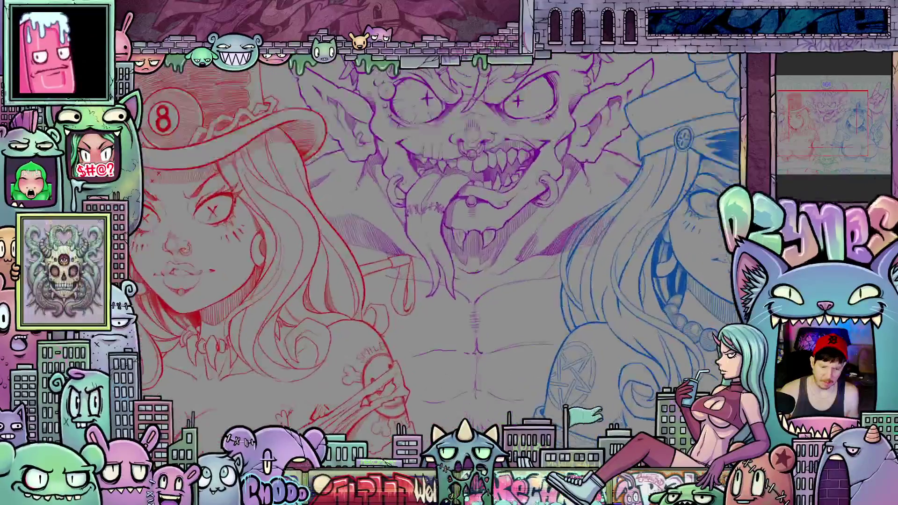
scroll(490, 298, down, 5)
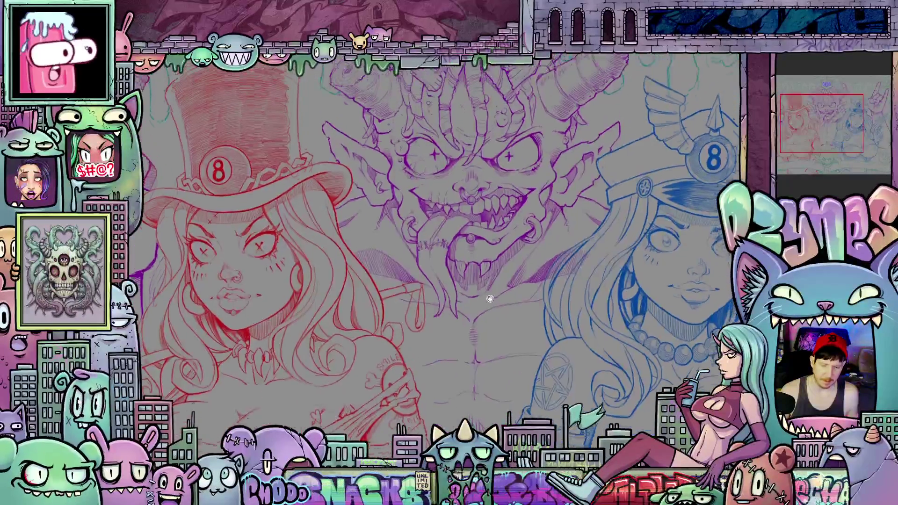
scroll(490, 298, down, 4)
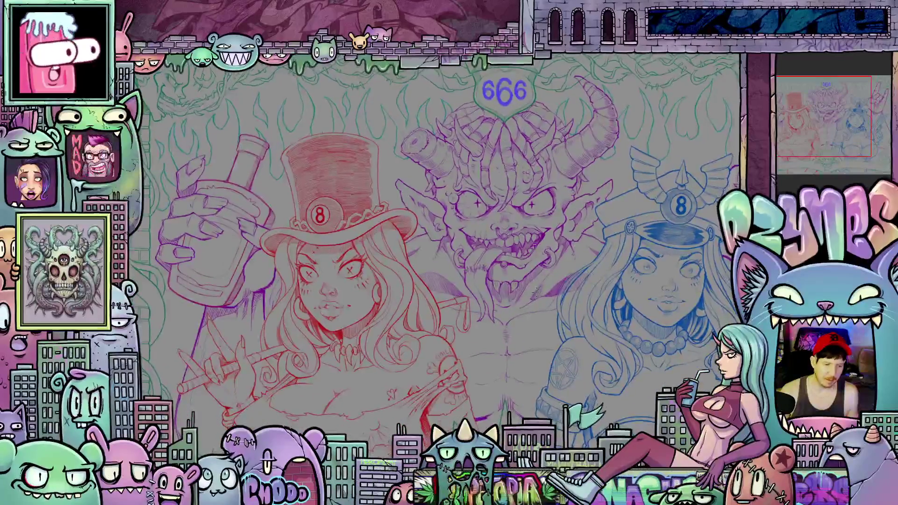
scroll(535, 290, down, 2)
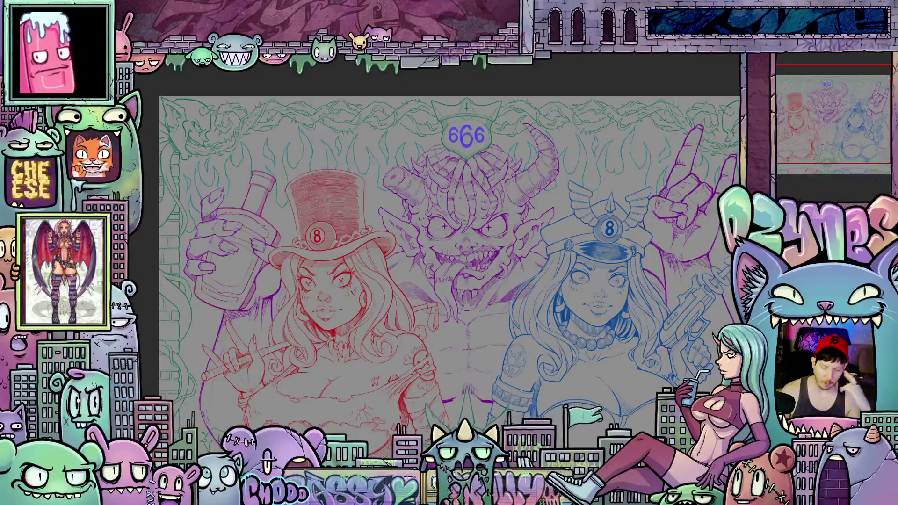
scroll(379, 361, up, 5)
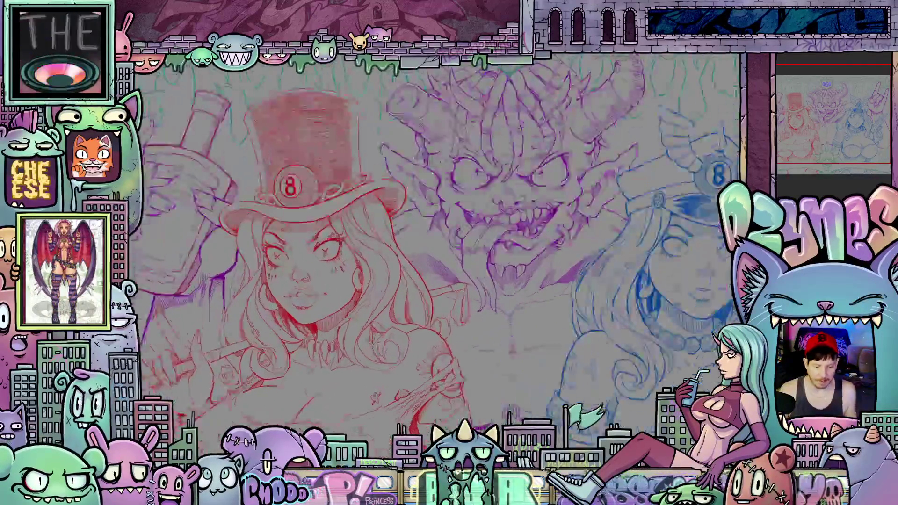
scroll(486, 303, down, 5)
drag(487, 303, 480, 330)
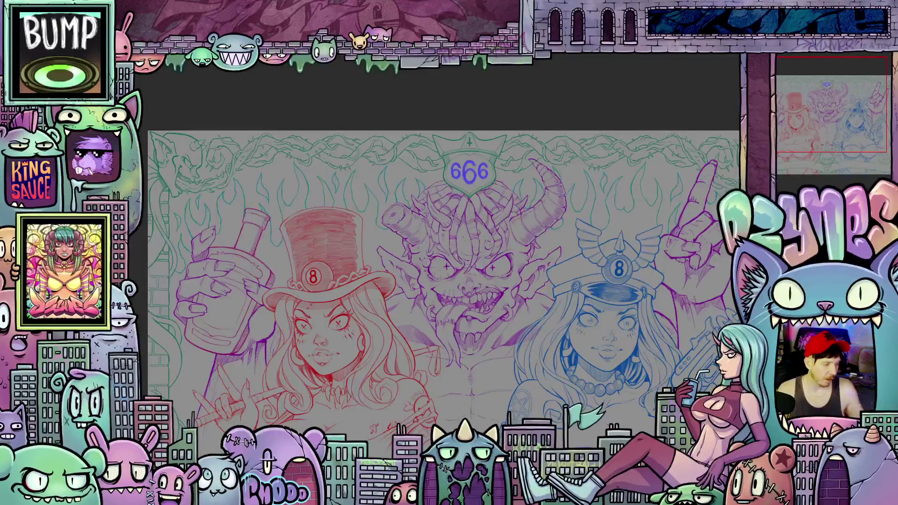
key(Tab)
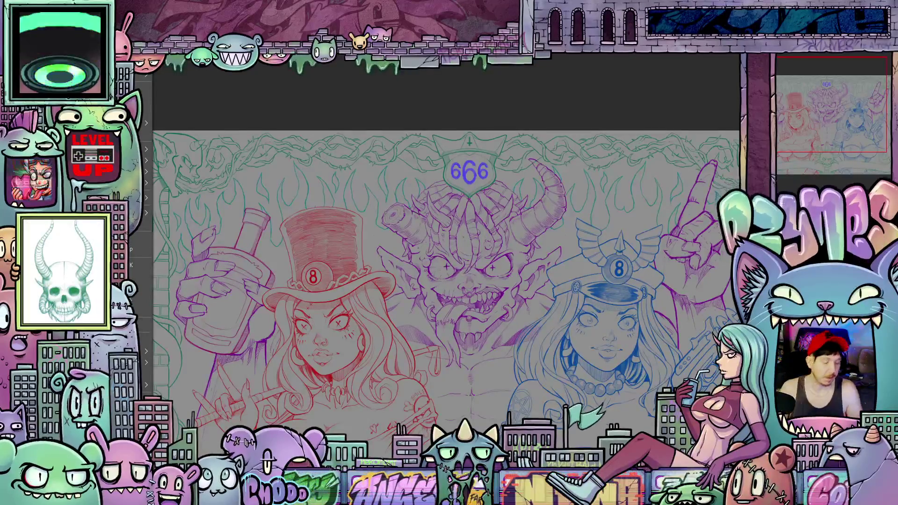
mouse_move(141, 76)
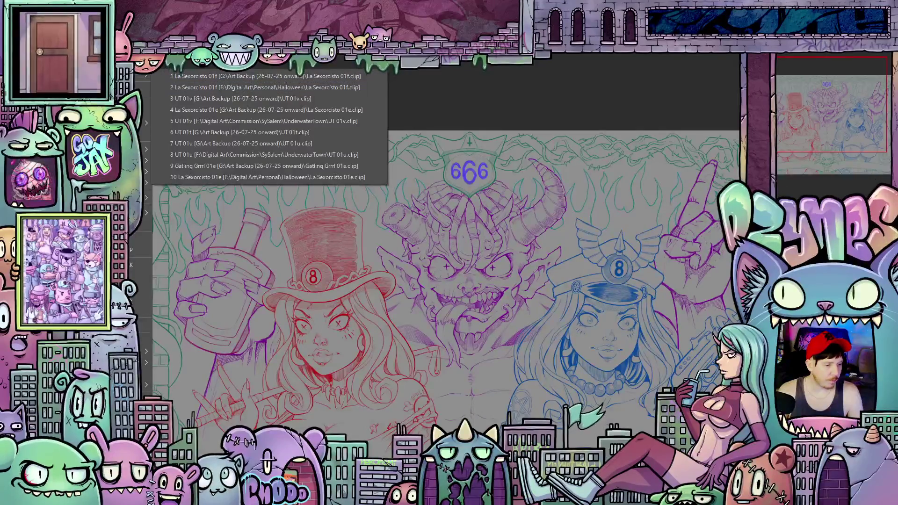
key(Escape)
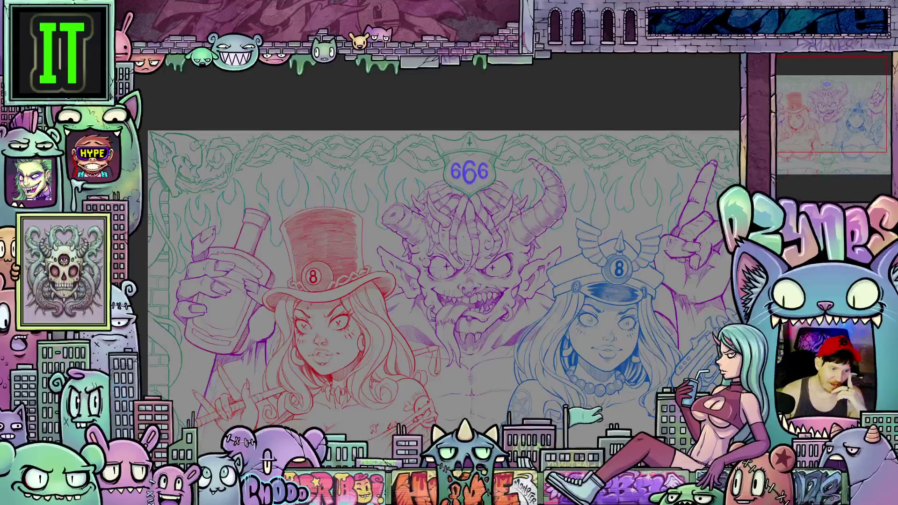
Zoom in and out around the demon sketch, then fit it back on screen.
alt+click(439, 313)
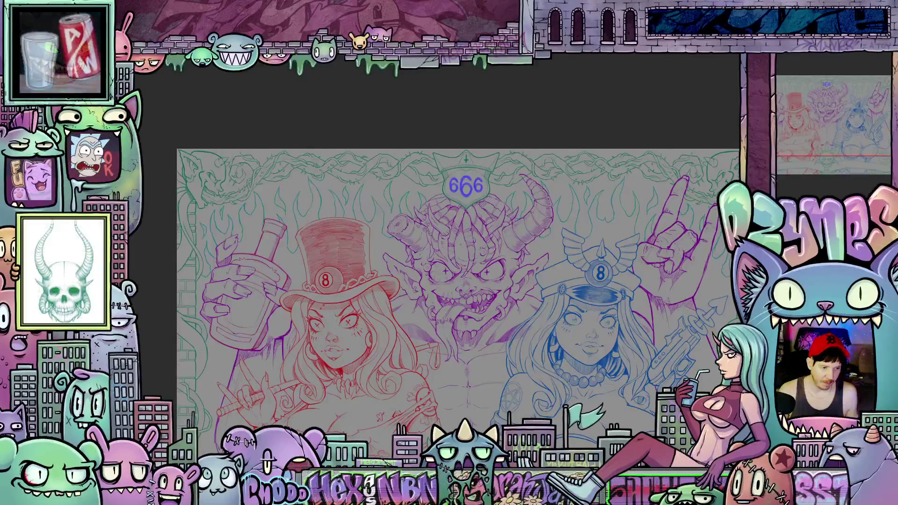
click(526, 223)
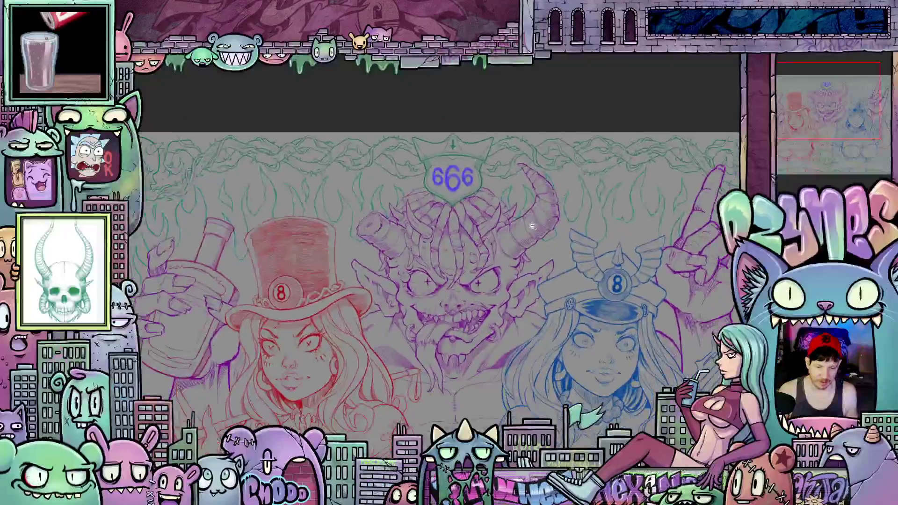
mouse_move(570, 252)
mouse_down()
mouse_move(532, 193)
mouse_move(542, 237)
mouse_move(519, 230)
mouse_up()
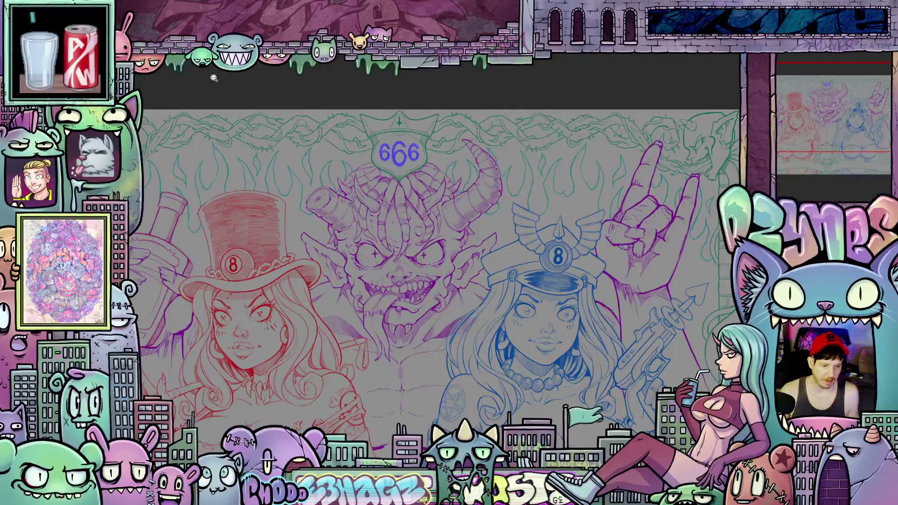
click(485, 249)
drag(288, 72, 302, 100)
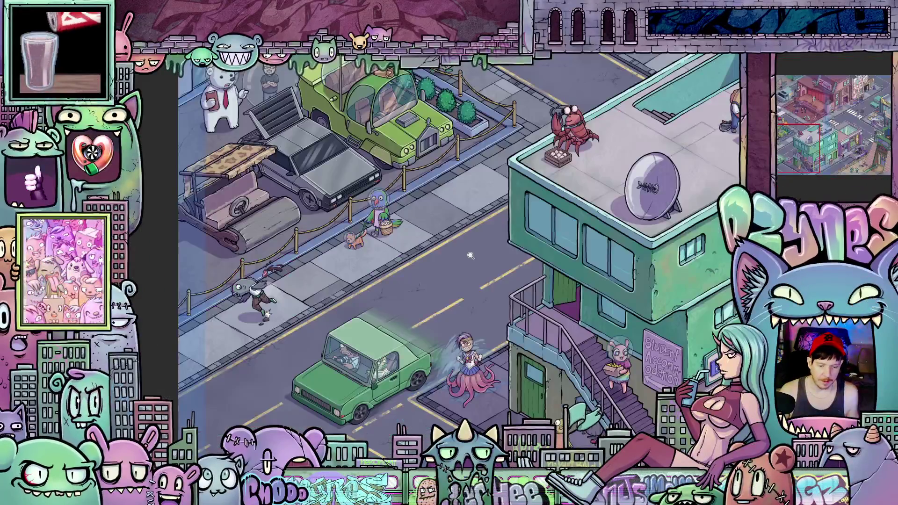
Switch to the isometric city canvas and zoom out to show the whole street scene.
click(470, 256)
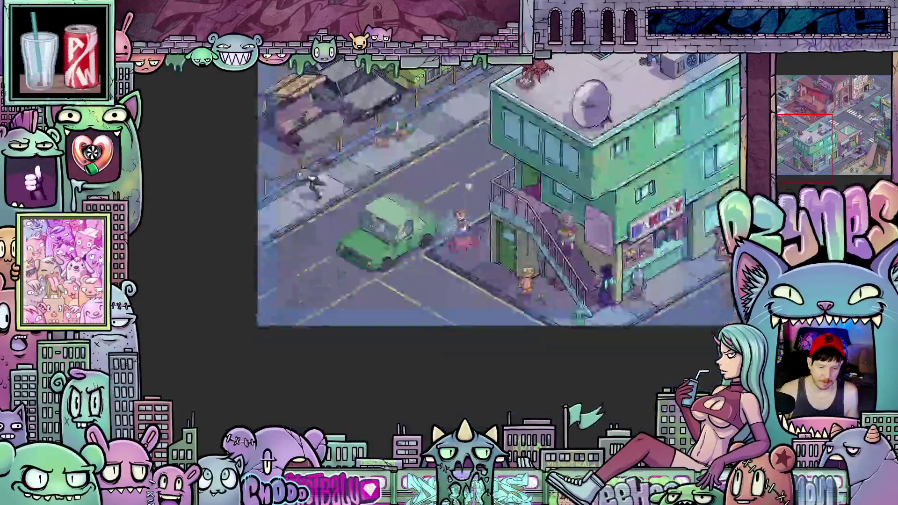
scroll(378, 310, up, 3)
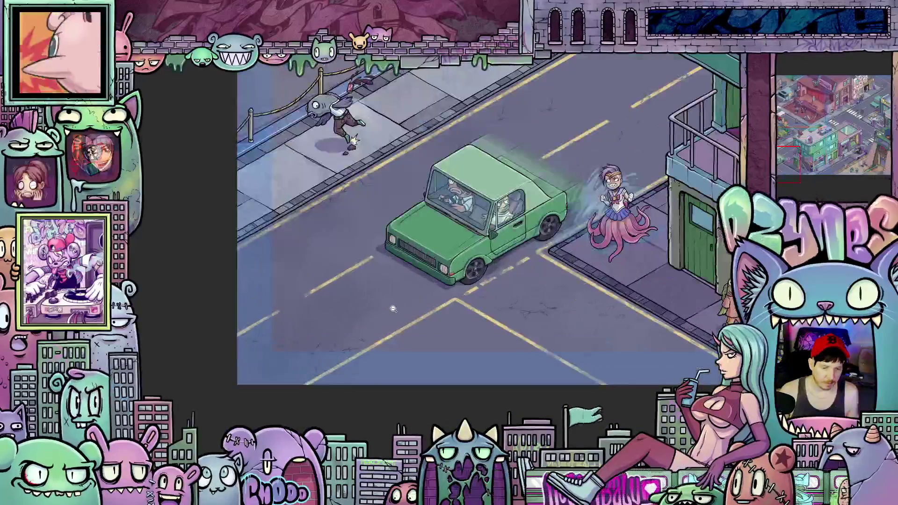
drag(486, 220, 389, 284)
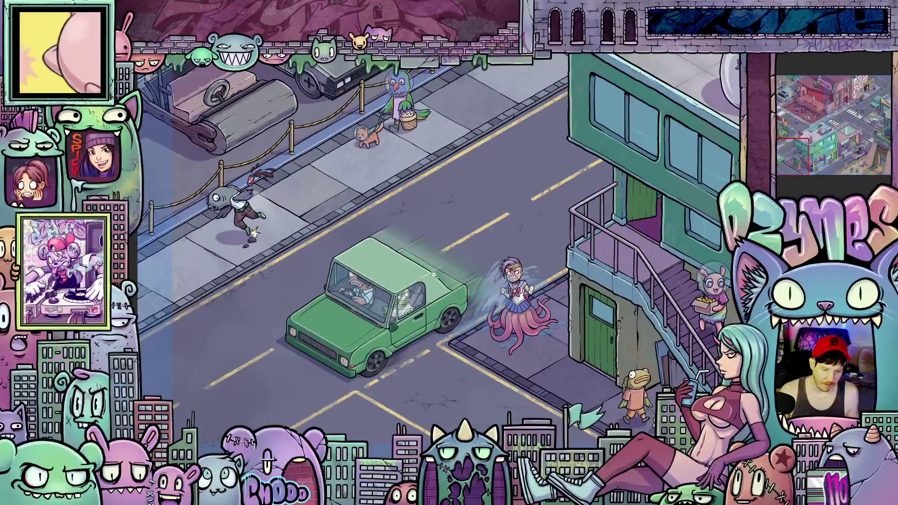
scroll(229, 354, down, 2)
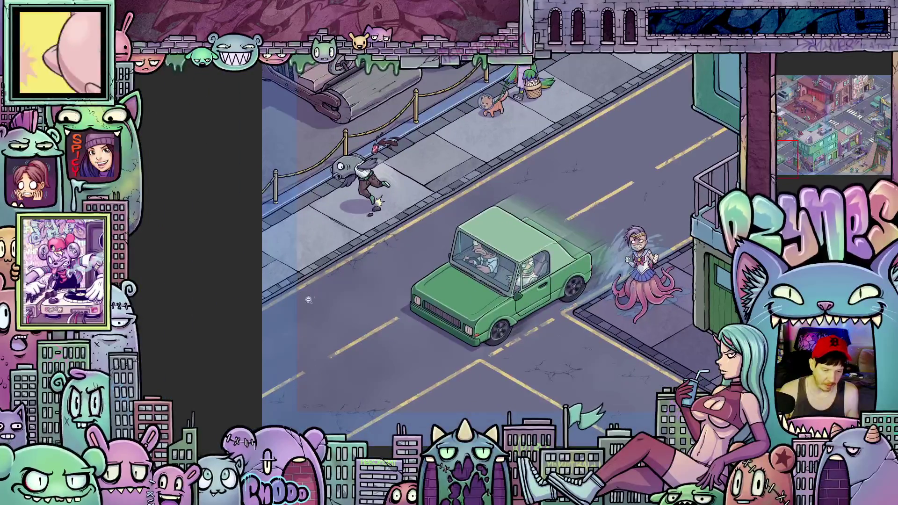
scroll(308, 357, down, 2)
scroll(323, 357, down, 3)
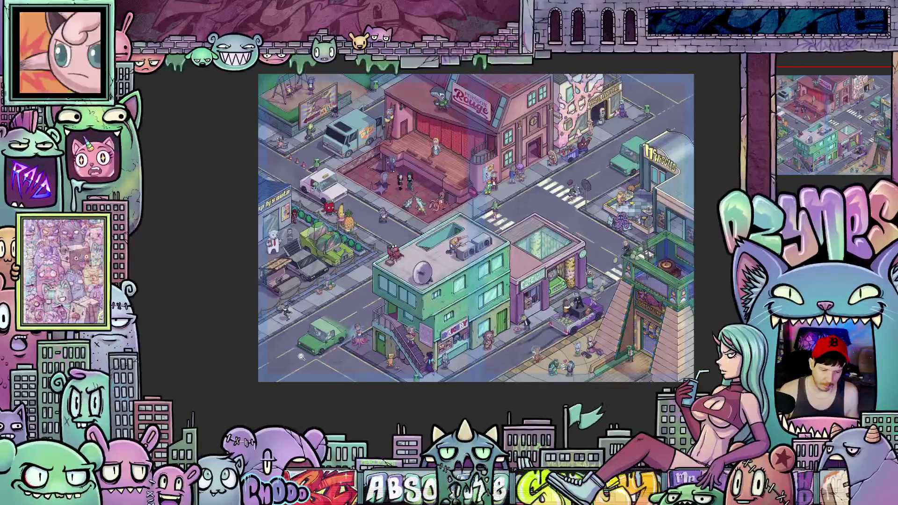
scroll(302, 356, up, 4)
scroll(358, 356, down, 5)
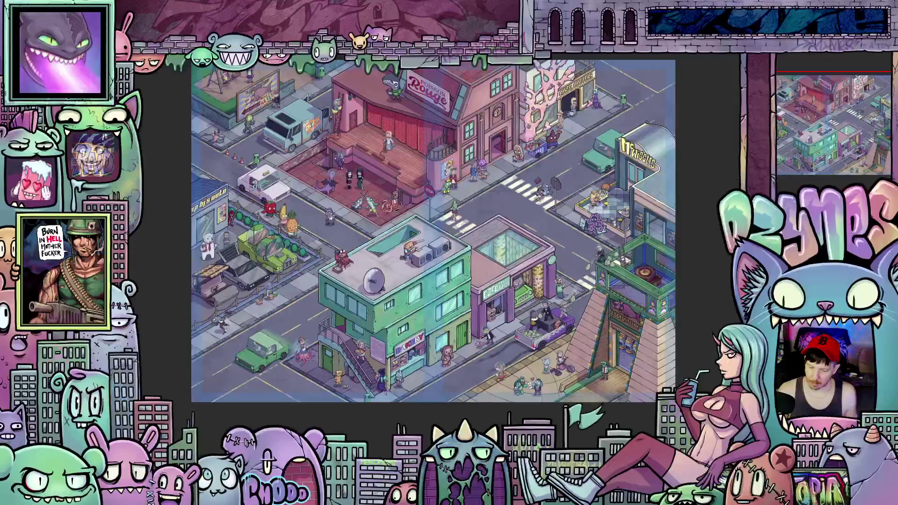
click(567, 284)
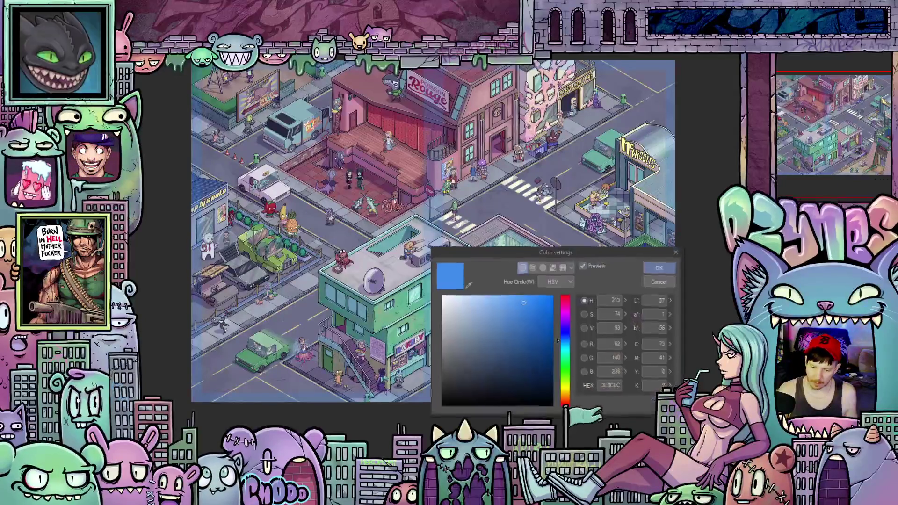
click(659, 267)
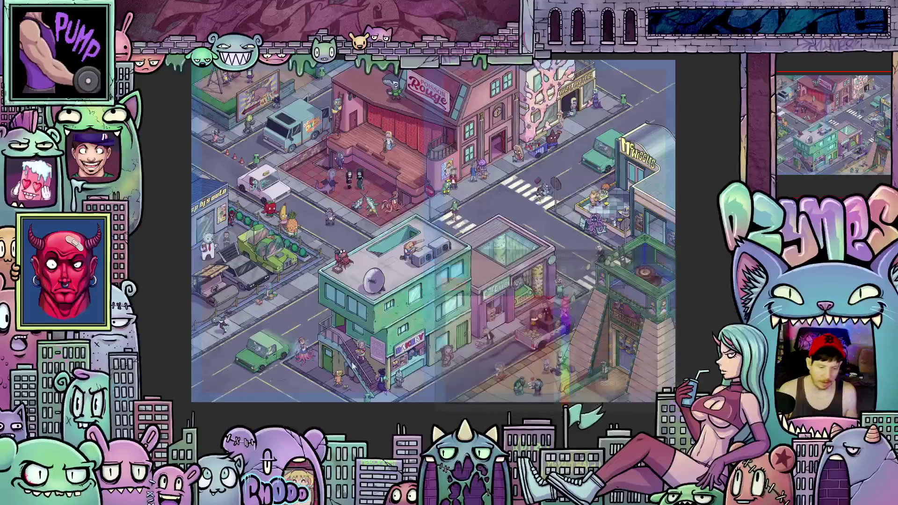
click(214, 391)
scroll(214, 391, left, 3)
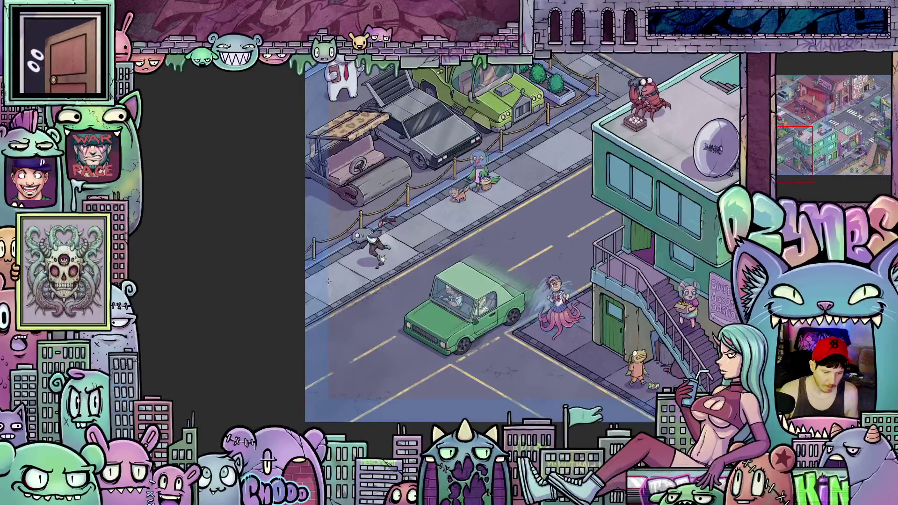
Drag a red rectangle outline onto the road beside the green car.
mouse_move(329, 282)
mouse_down()
mouse_move(416, 390)
mouse_move(436, 397)
mouse_up()
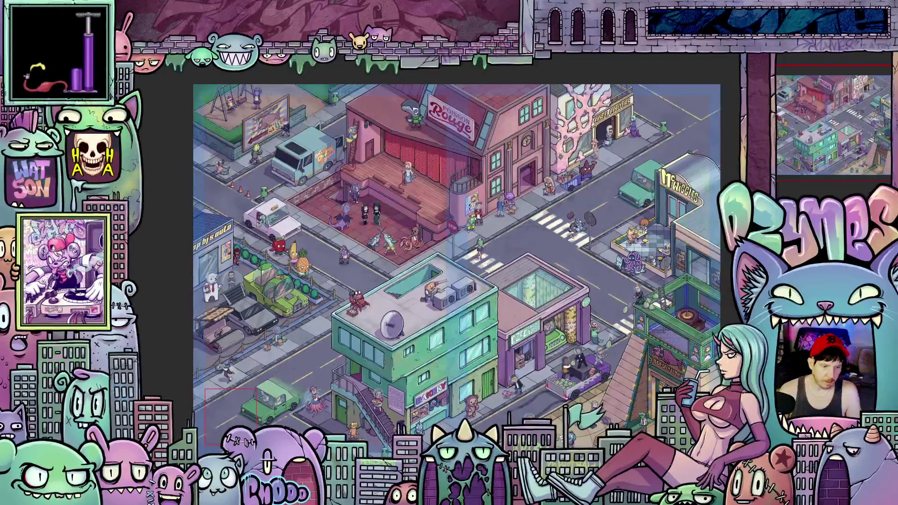
key(alt+v)
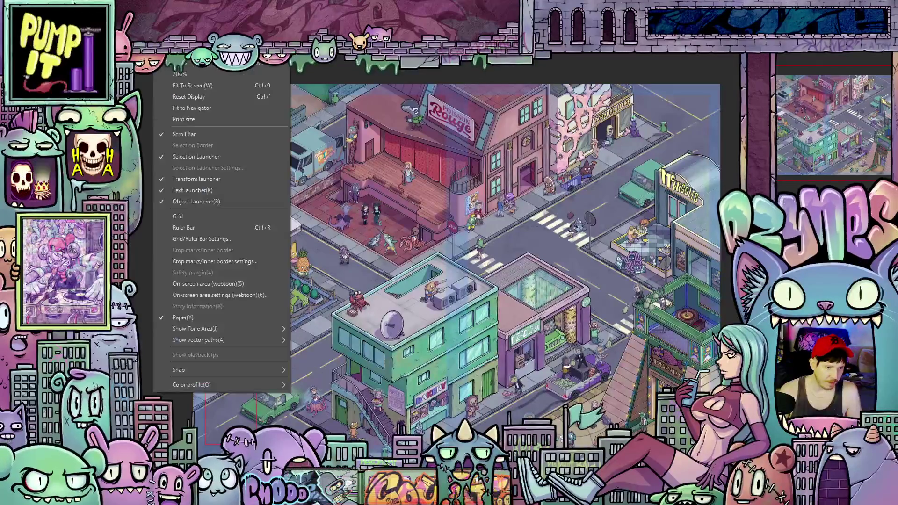
key(Down)
key(Down)
key(Return)
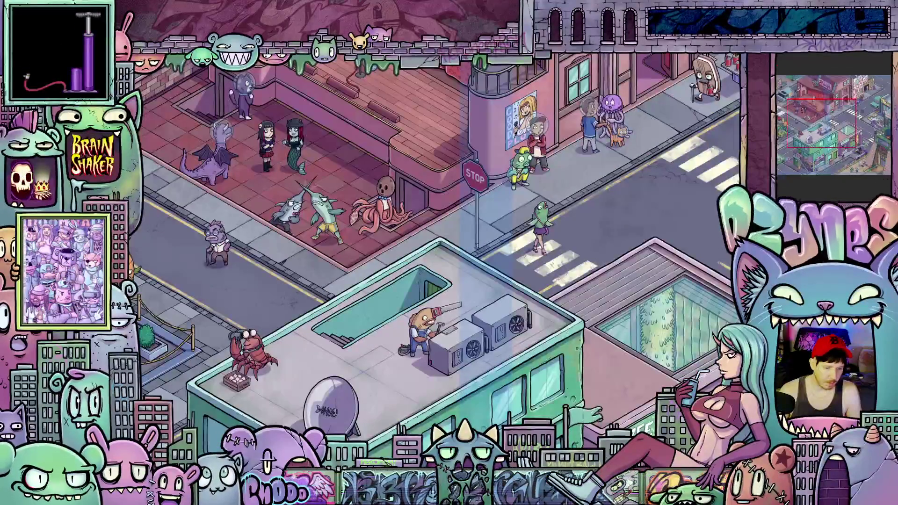
scroll(373, 239, down, 5)
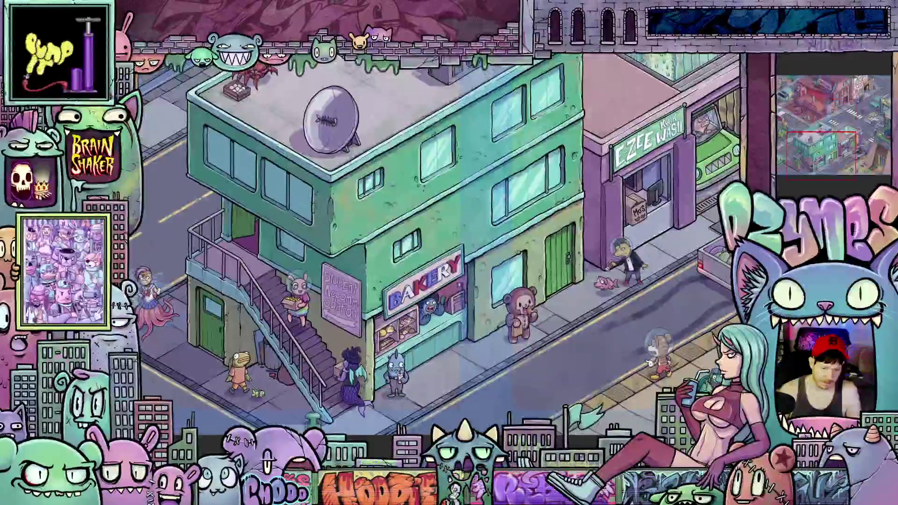
scroll(434, 239, left, 5)
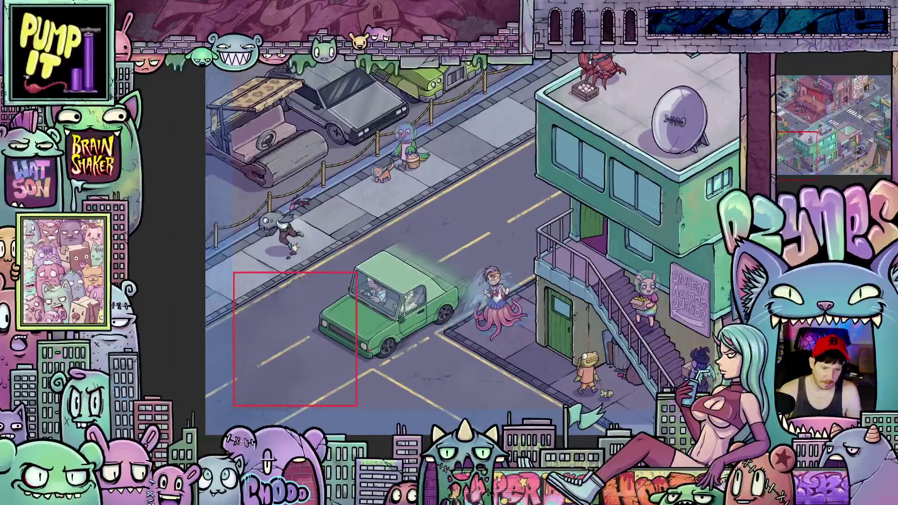
scroll(453, 239, right, 1)
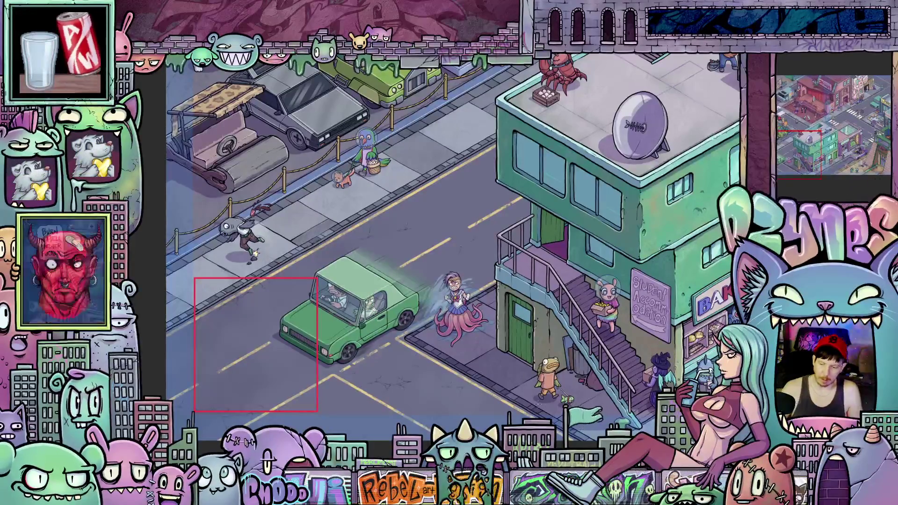
Lower the red rectangle's top edge and widen it slightly to the right with Ctrl+T.
key(ctrl+t)
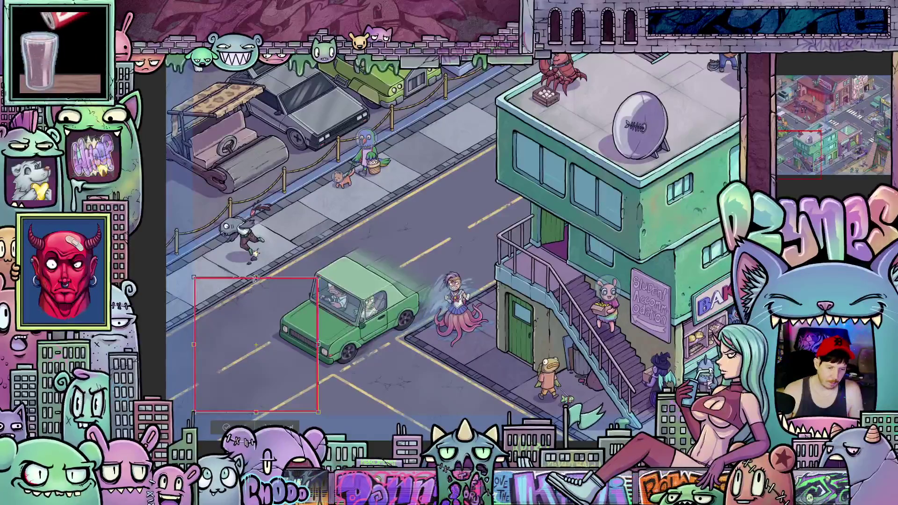
drag(256, 278, 256, 291)
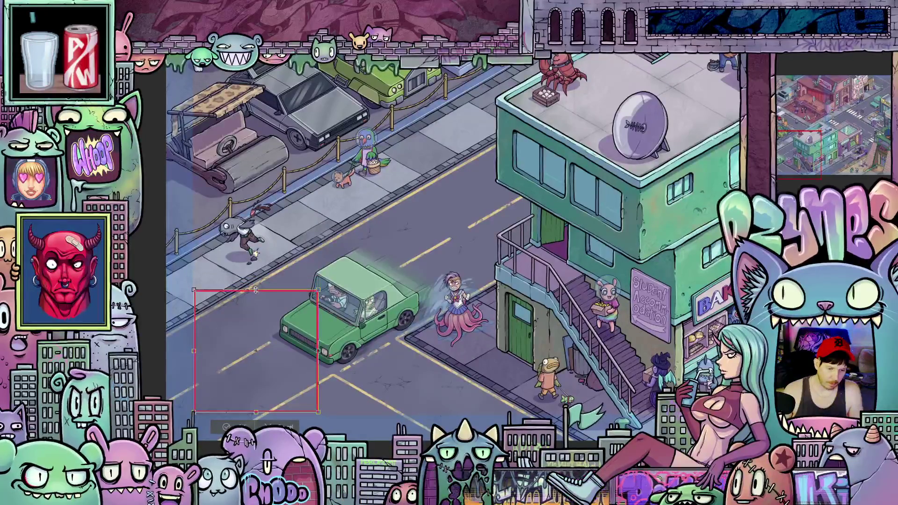
drag(321, 351, 325, 353)
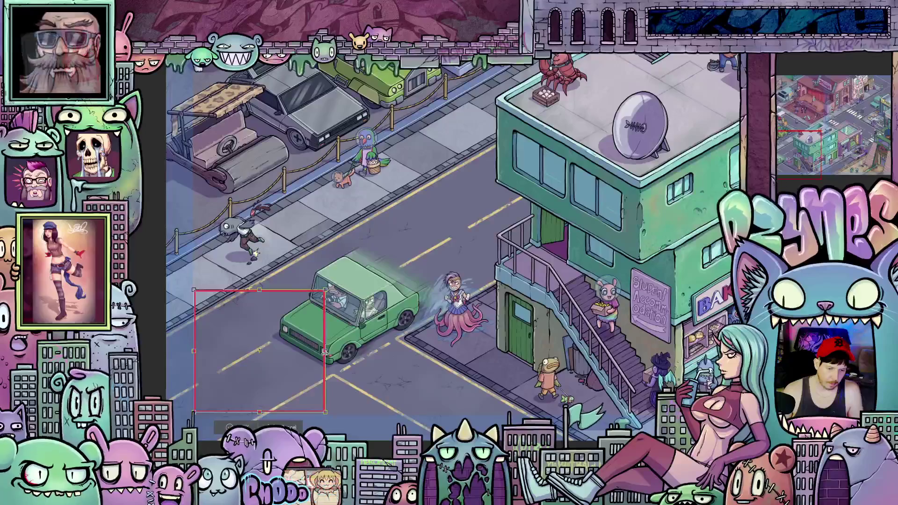
key(Return)
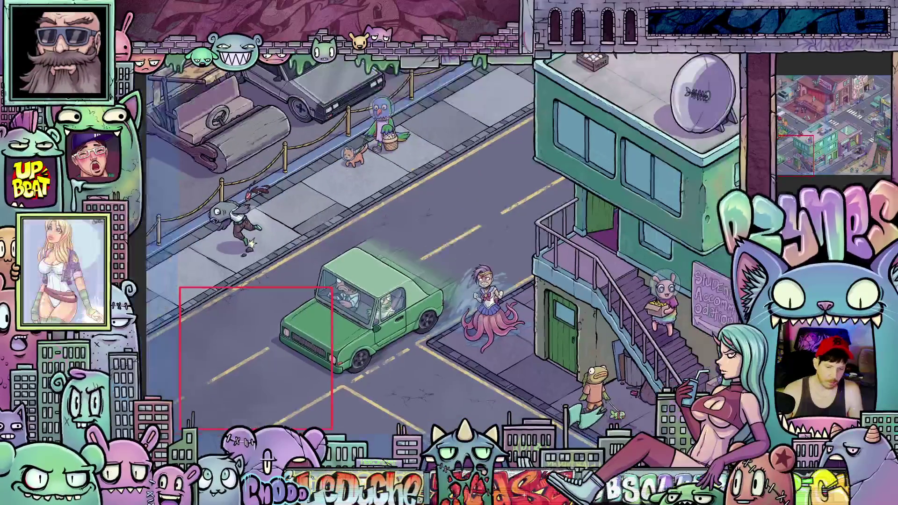
key(alt+v)
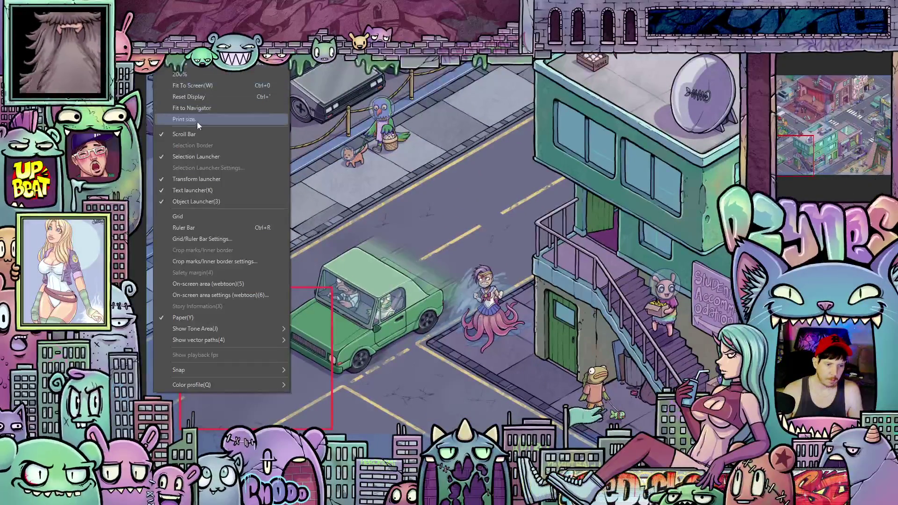
Switch the canvas view to print size.
click(200, 119)
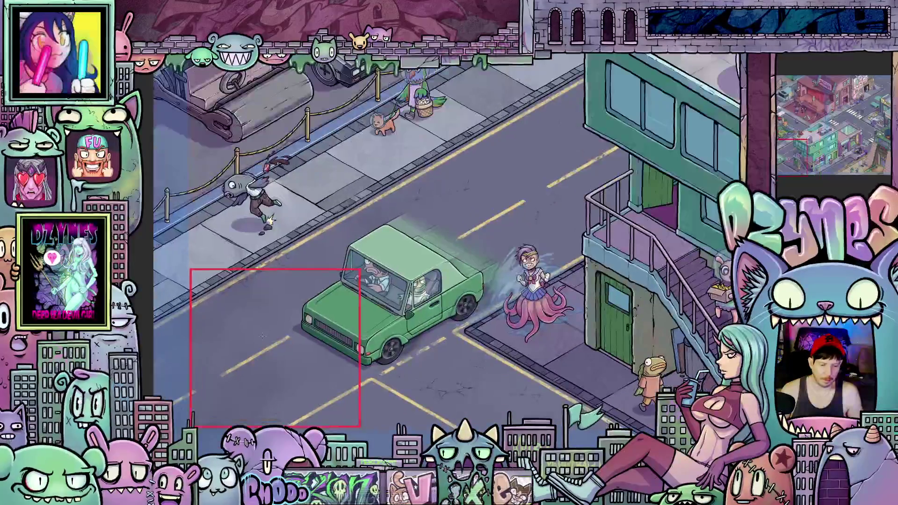
Select the red road rectangle and drag its top edge slightly lower.
click(264, 339)
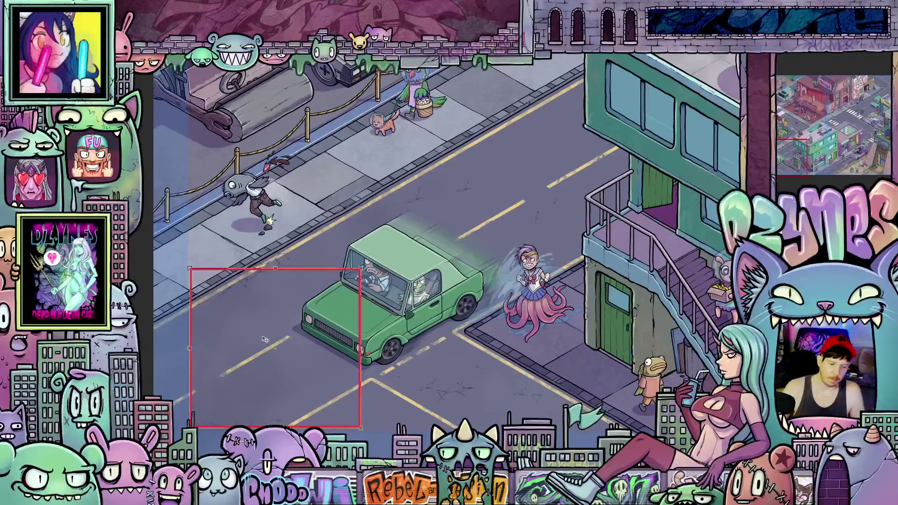
drag(275, 269, 275, 282)
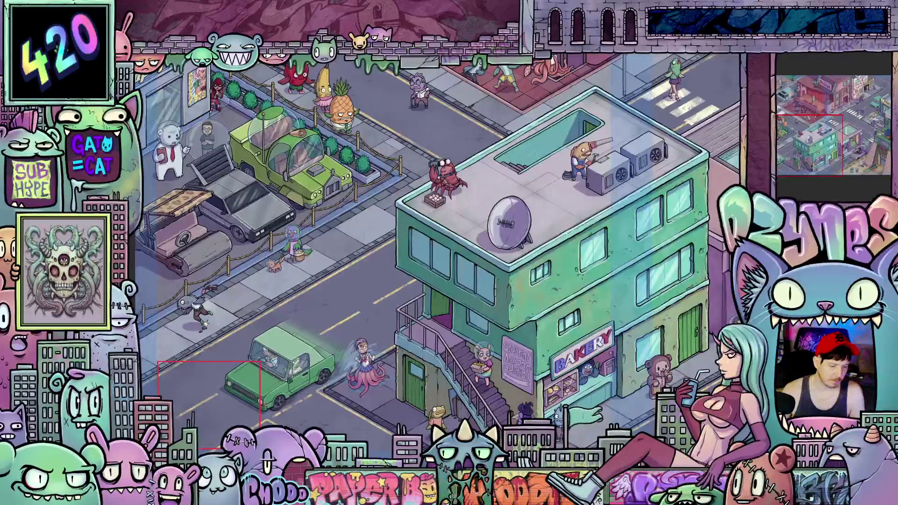
scroll(301, 412, up, 2)
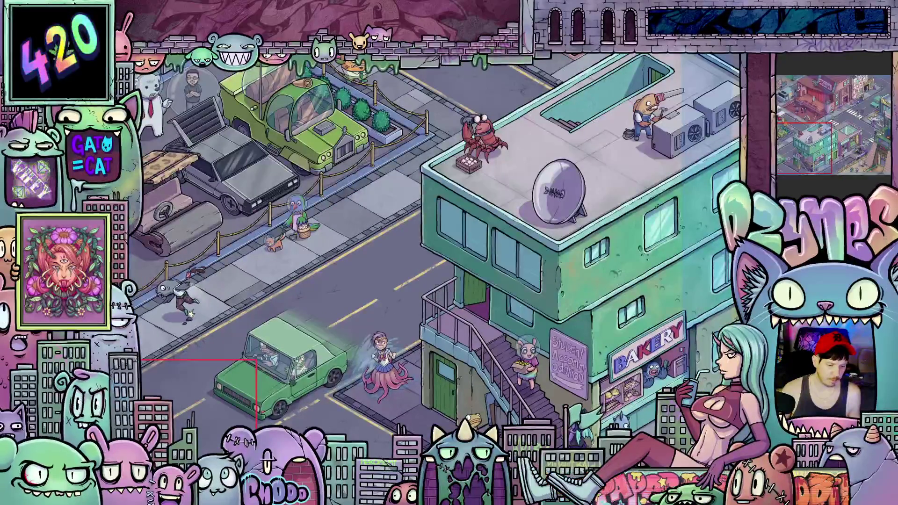
Zoom out across the city, then back in on the Coral Couture storefront and mermaid shoppers.
scroll(302, 422, up, 2)
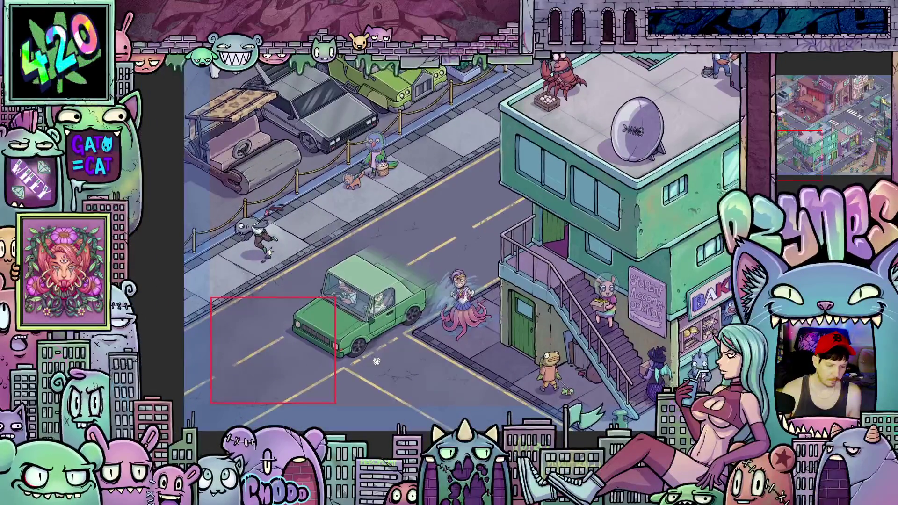
scroll(302, 411, down, 1)
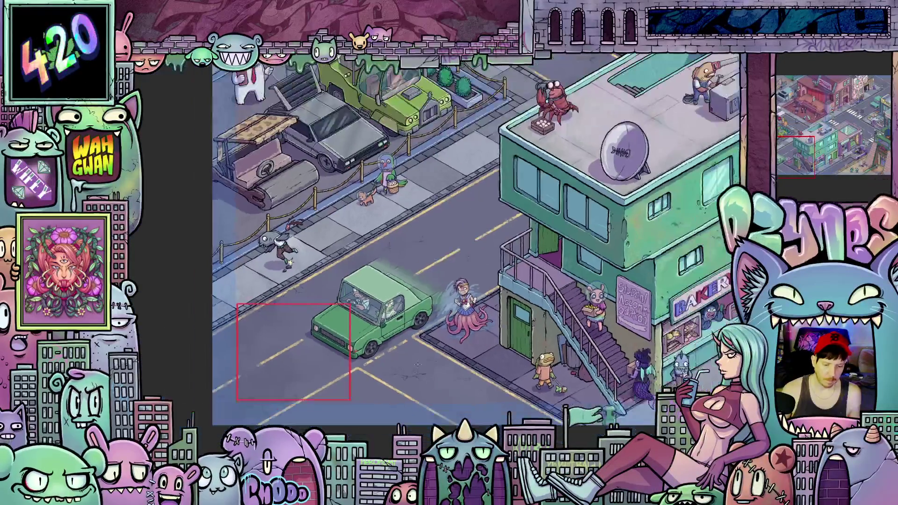
scroll(294, 352, down, 2)
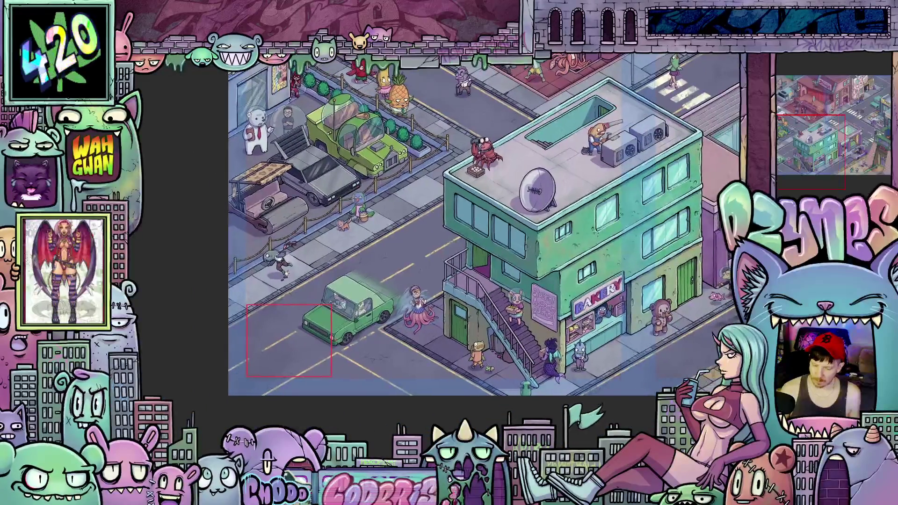
scroll(289, 340, down, 2)
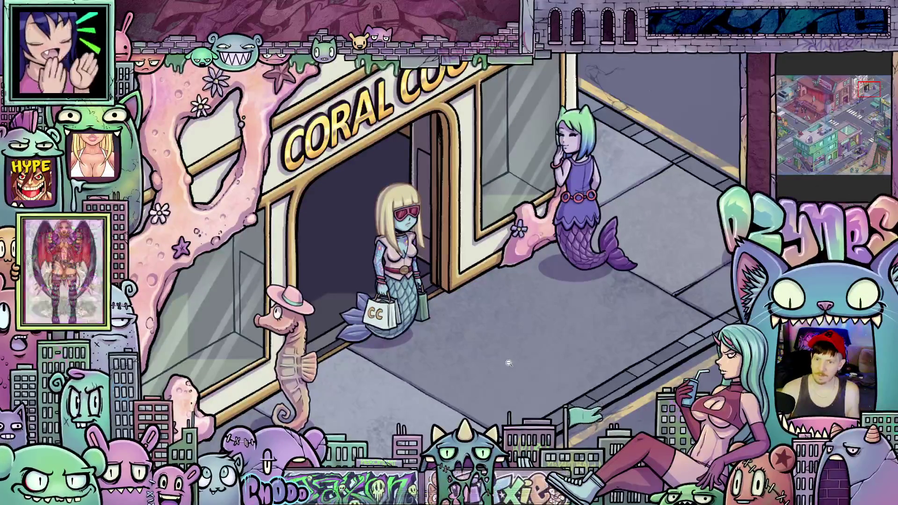
scroll(510, 347, down, 1)
scroll(509, 348, up, 2)
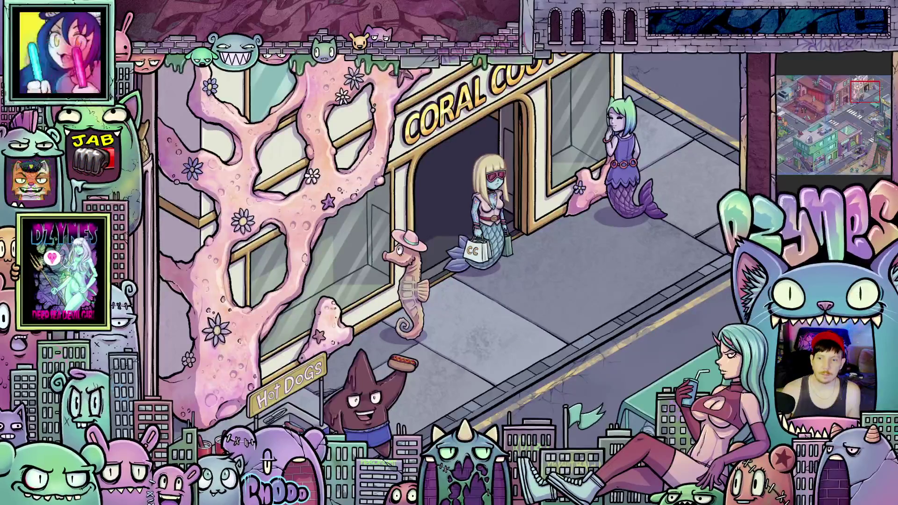
scroll(565, 258, down, 1)
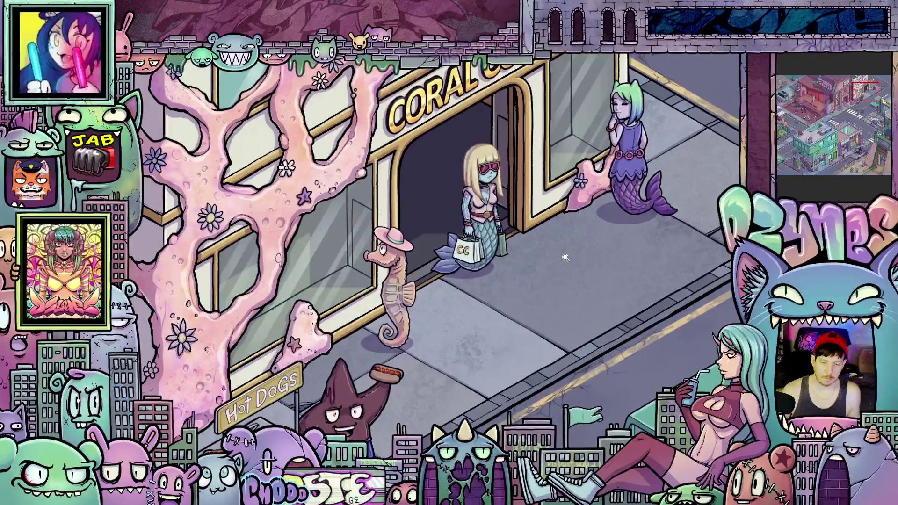
scroll(566, 257, up, 1)
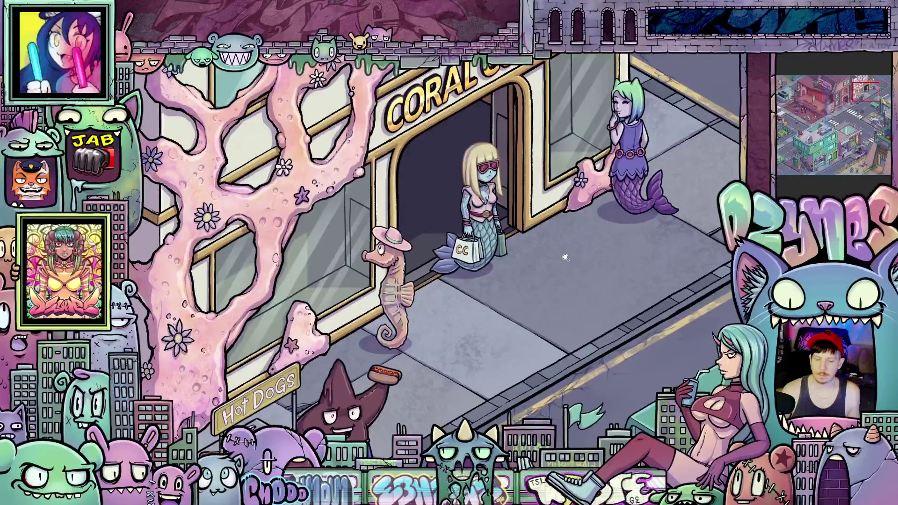
scroll(576, 253, up, 1)
drag(581, 249, 565, 290)
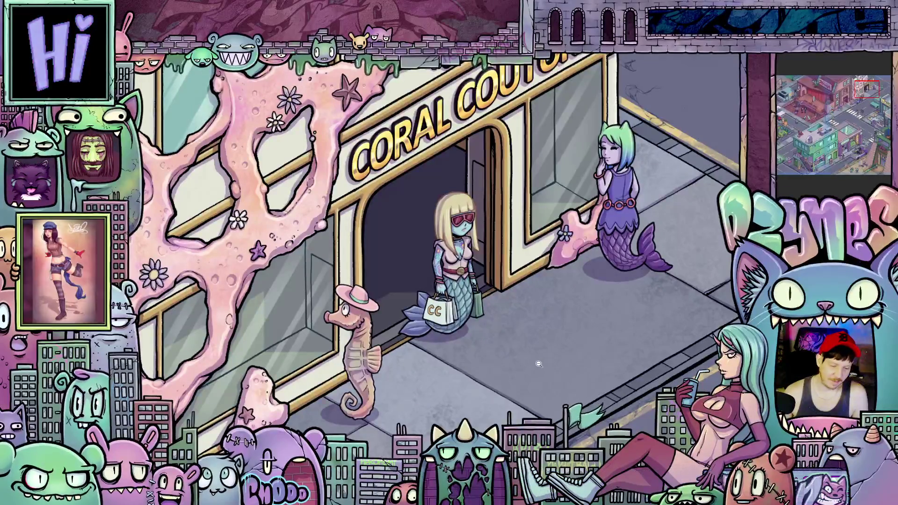
scroll(552, 357, down, 2)
scroll(567, 364, up, 1)
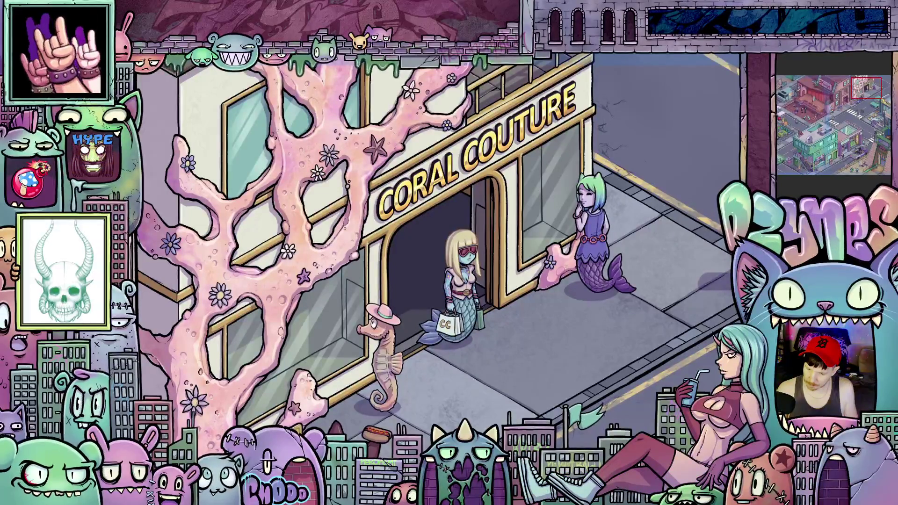
Zoom in on the Coral Couture shop window glass.
scroll(546, 201, up, 2)
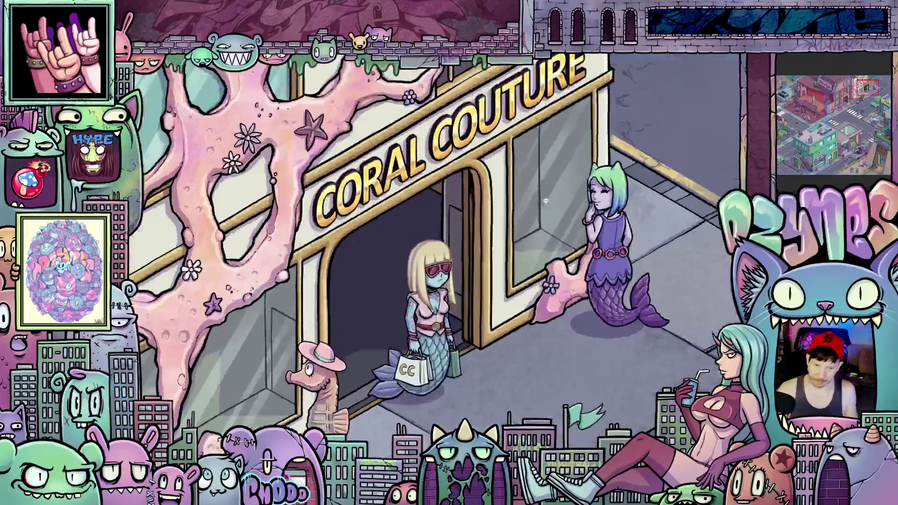
scroll(546, 202, up, 2)
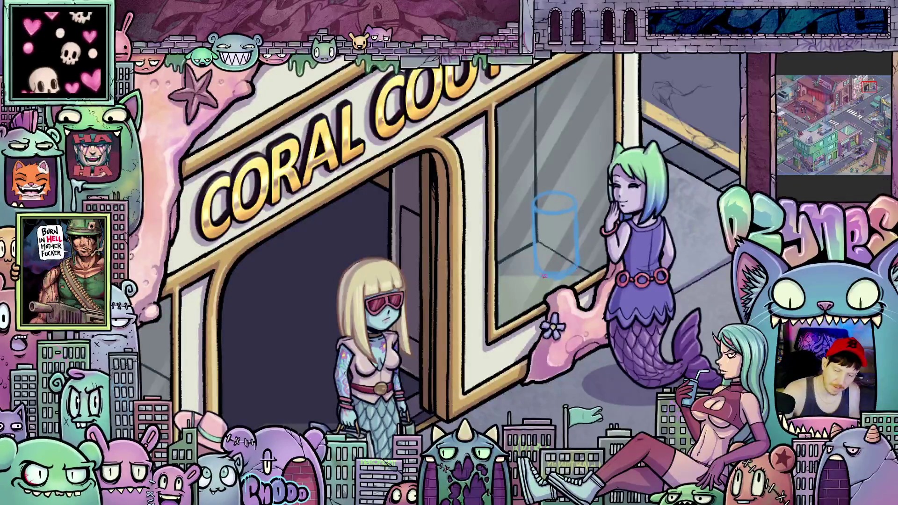
Add a stroke by the first cylinder, outline a second blue cylinder, then zoom to check it.
drag(497, 306, 522, 292)
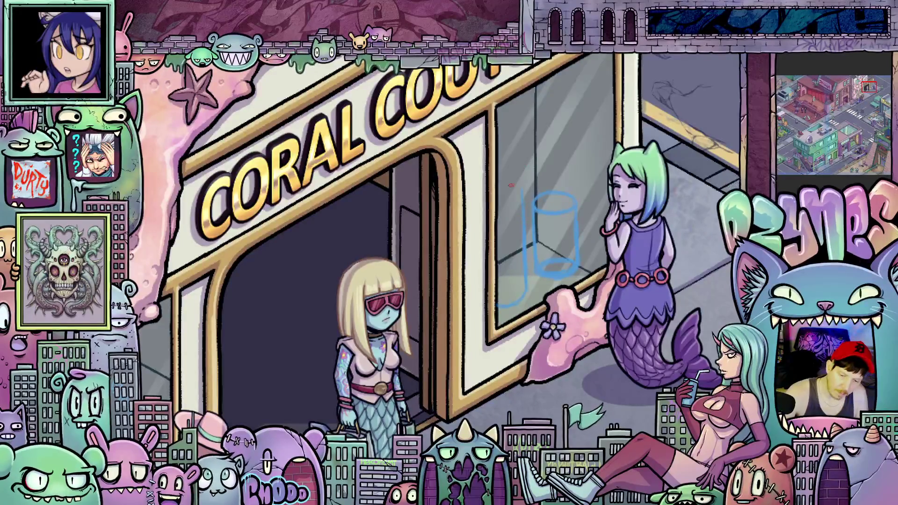
drag(498, 200, 521, 196)
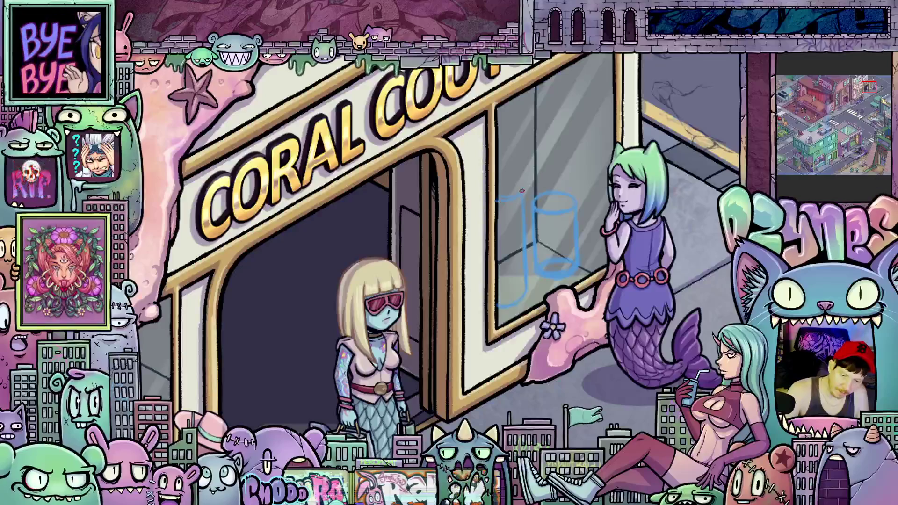
drag(496, 184, 525, 187)
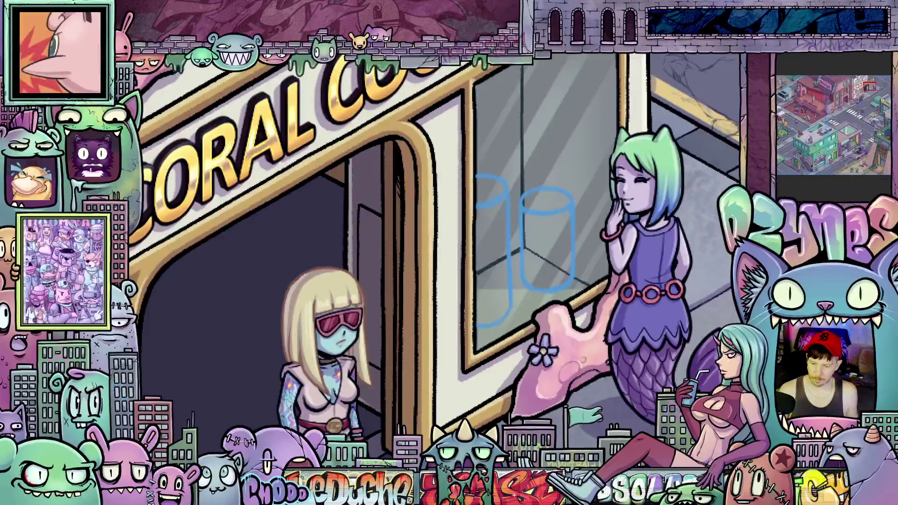
scroll(487, 199, up, 2)
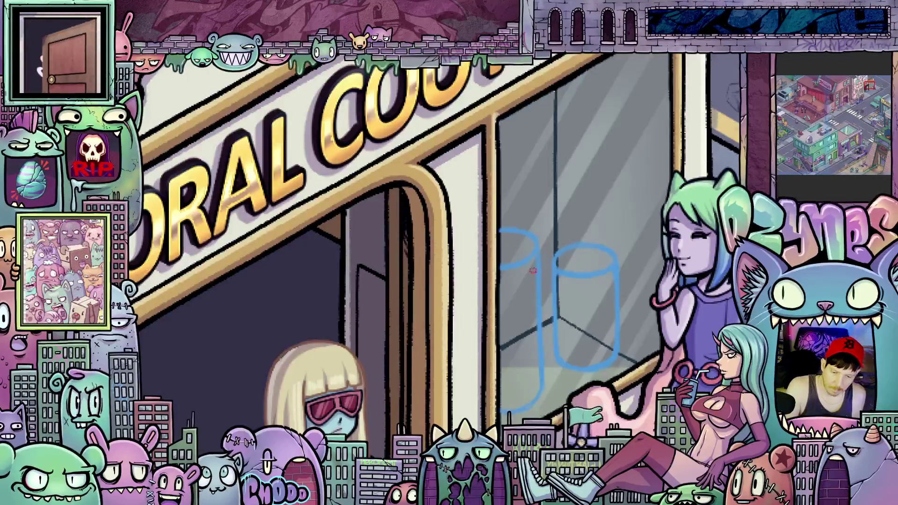
scroll(525, 266, down, 3)
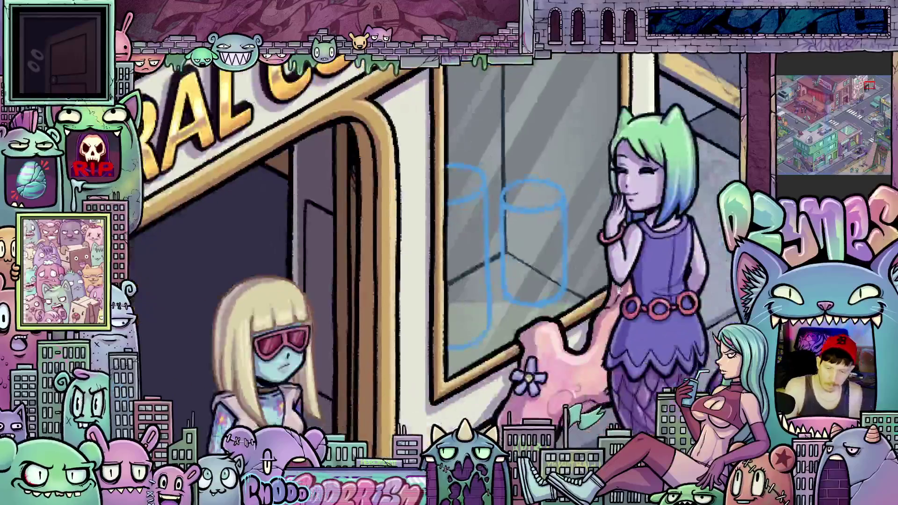
scroll(574, 342, down, 2)
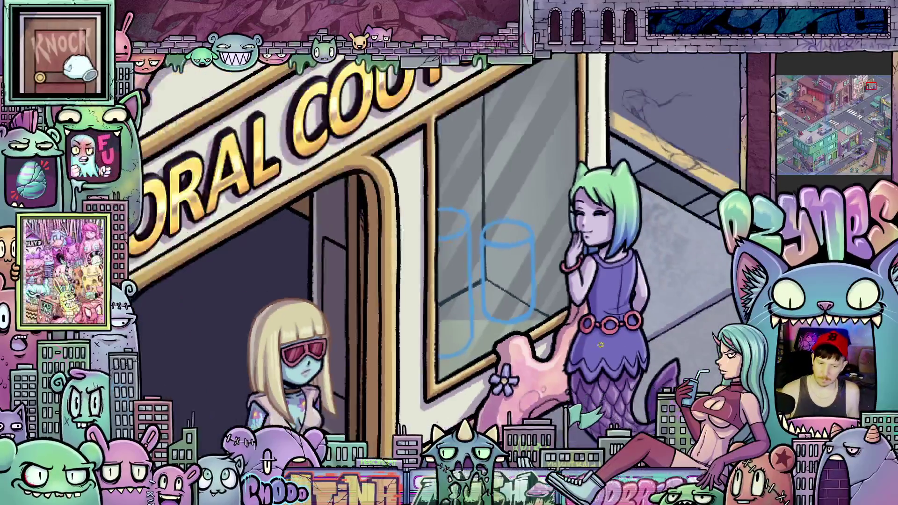
scroll(569, 291, up, 2)
Draw a vertical blue guide stroke down the upper Coral Couture window glass.
mouse_move(593, 314)
mouse_down()
mouse_move(566, 373)
mouse_move(537, 402)
mouse_up()
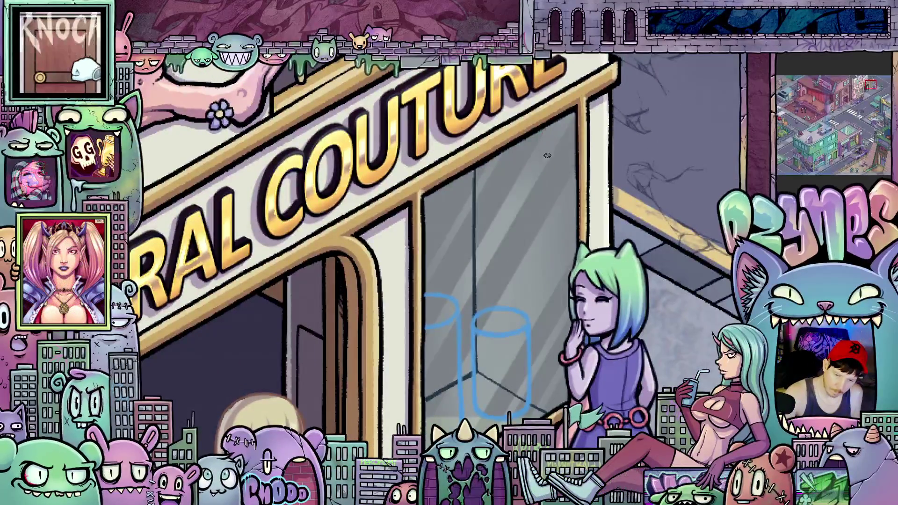
drag(546, 143, 551, 242)
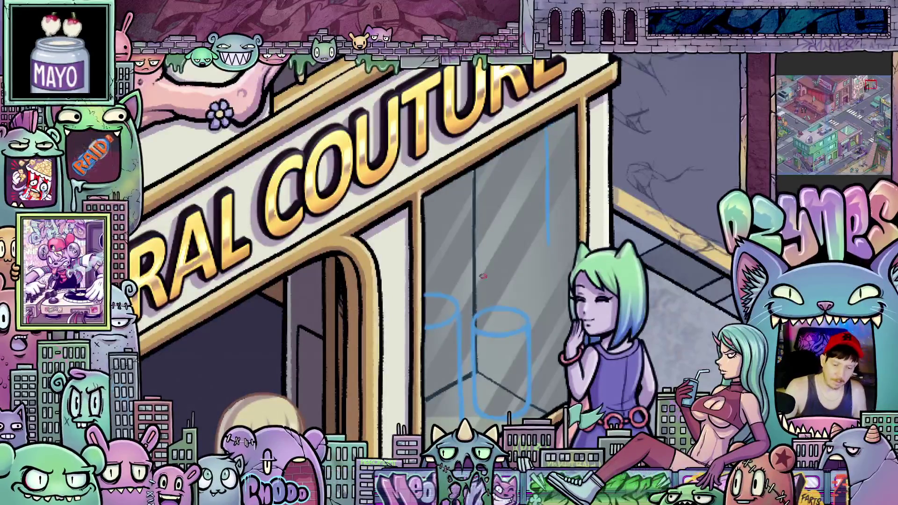
Sketch a long diagonal blue line across the window and a vertical blue line above the cylinders.
drag(470, 279, 547, 235)
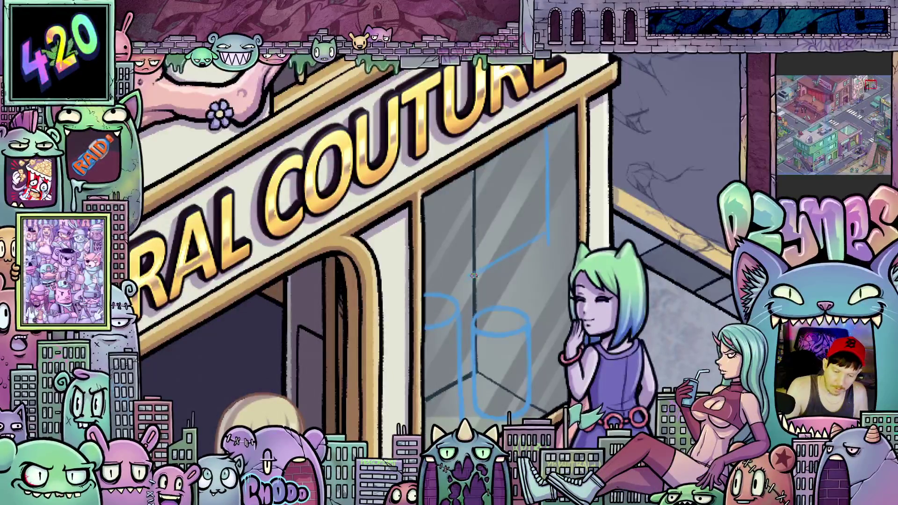
drag(464, 280, 554, 236)
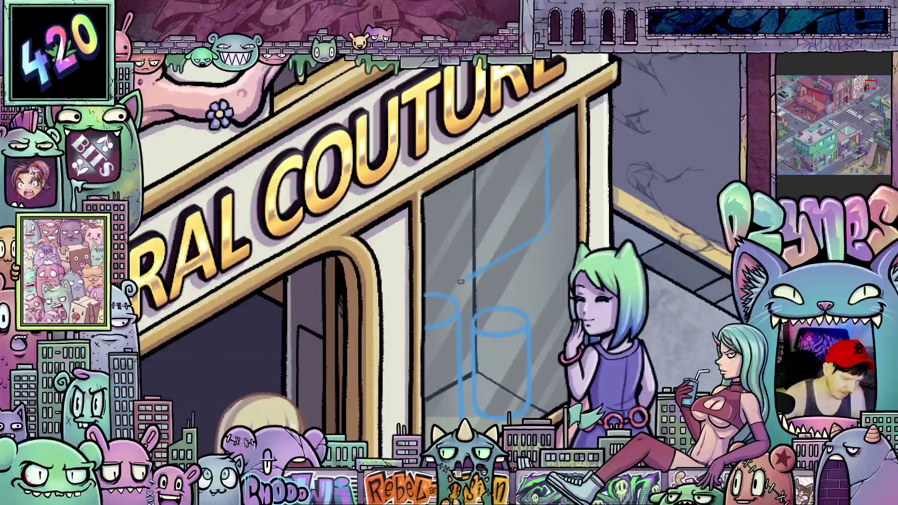
drag(461, 268, 458, 194)
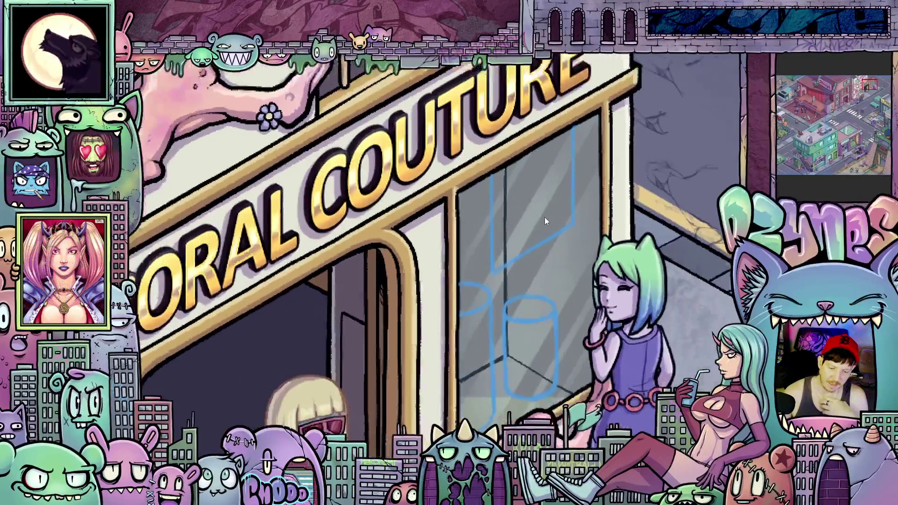
scroll(545, 217, up, 1)
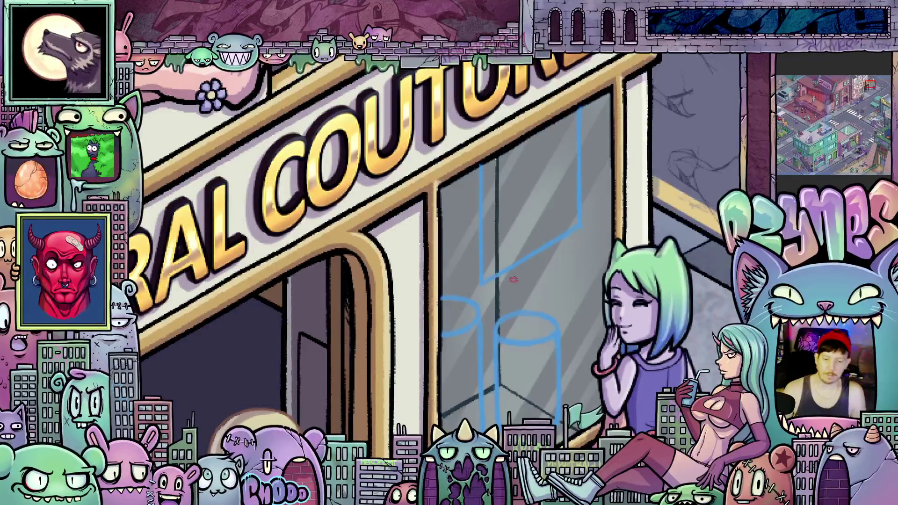
key(ctrl+0)
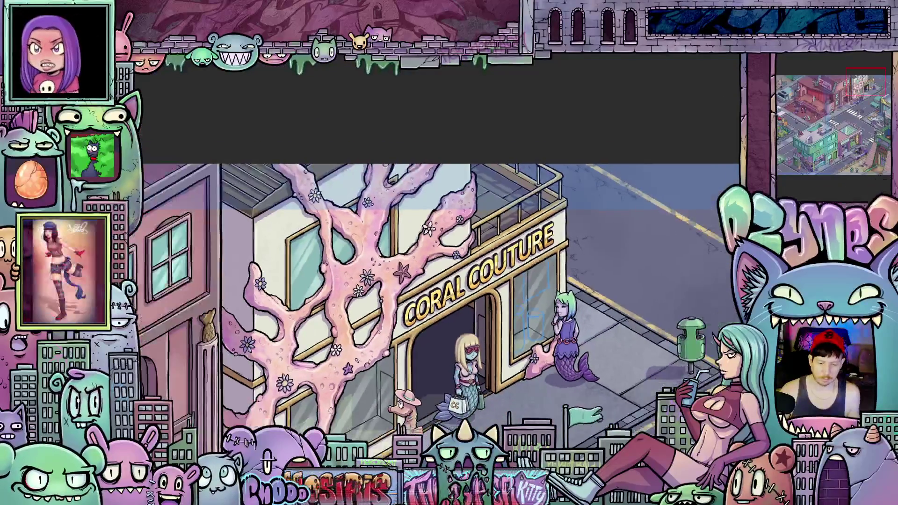
scroll(547, 253, up, 5)
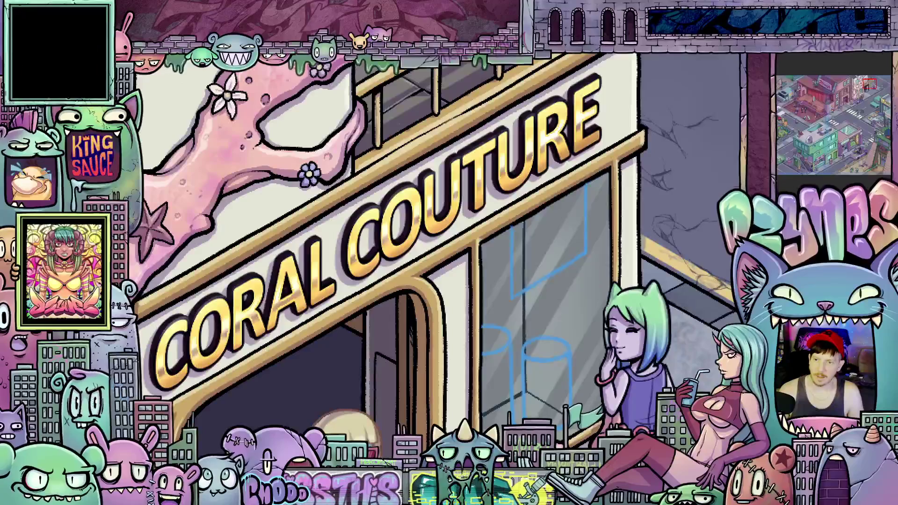
scroll(549, 379, down, 5)
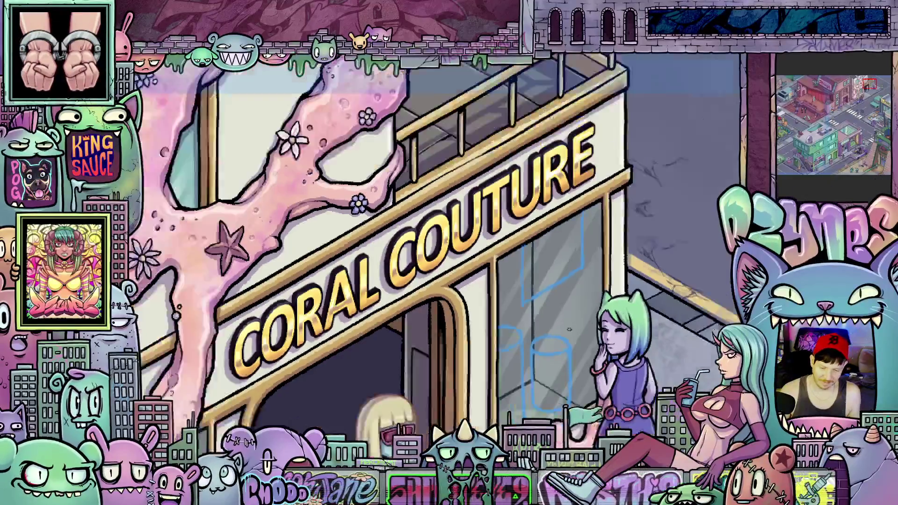
scroll(550, 381, up, 5)
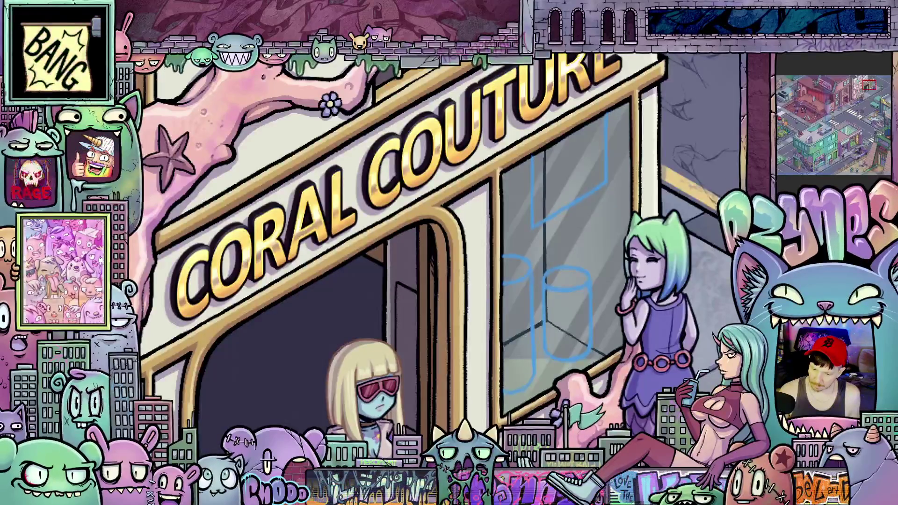
Change the drawing colour from blue to red.
key(ctrl+shift+c)
drag(563, 305, 580, 259)
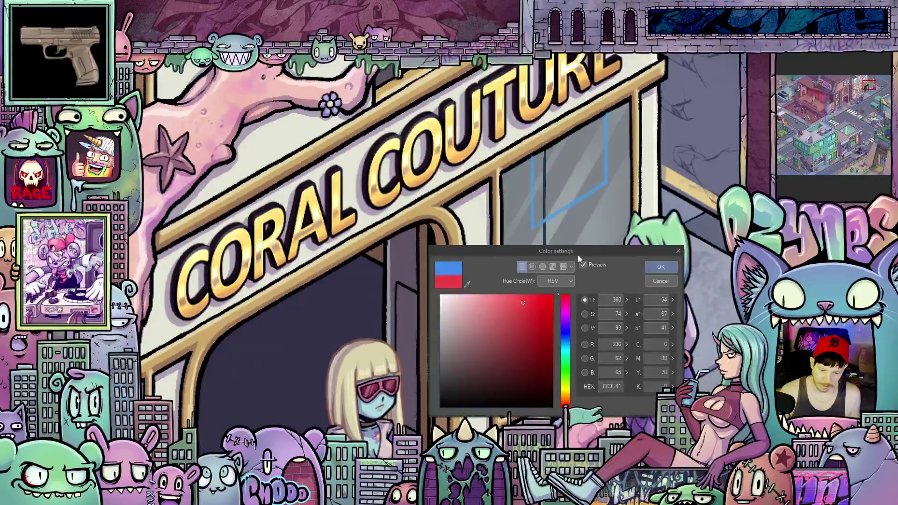
click(657, 268)
Scribble rough red items on top of the blue cylinder display.
scroll(578, 270, up, 5)
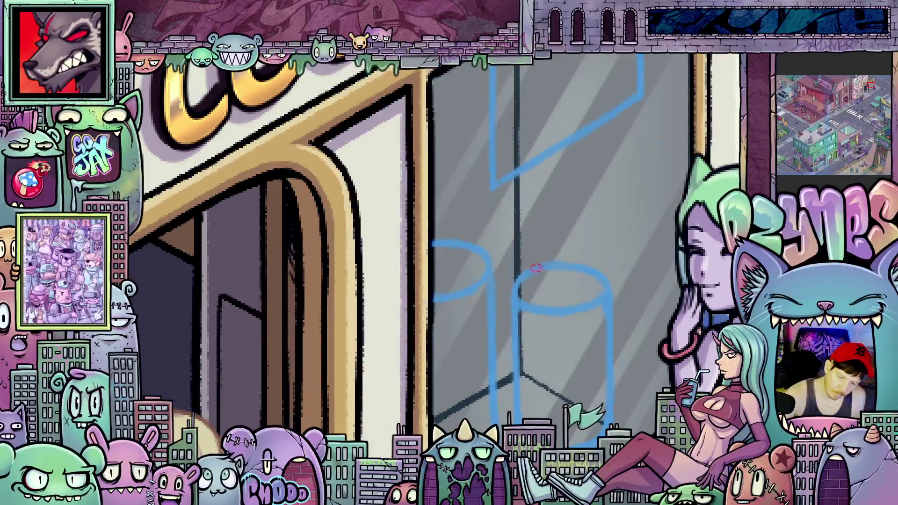
mouse_move(528, 254)
mouse_down()
mouse_move(548, 283)
mouse_move(562, 275)
mouse_move(524, 252)
mouse_move(524, 286)
mouse_move(561, 300)
mouse_move(572, 299)
mouse_move(570, 287)
mouse_up()
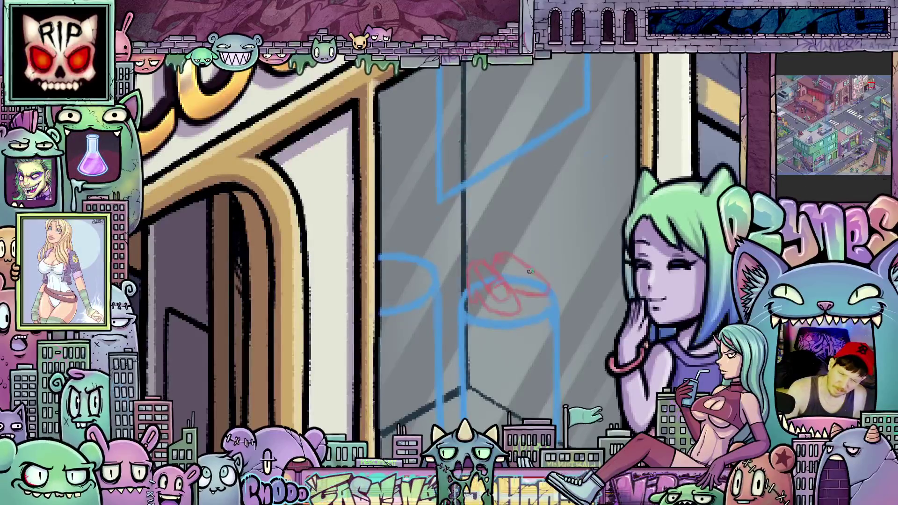
drag(523, 282, 488, 323)
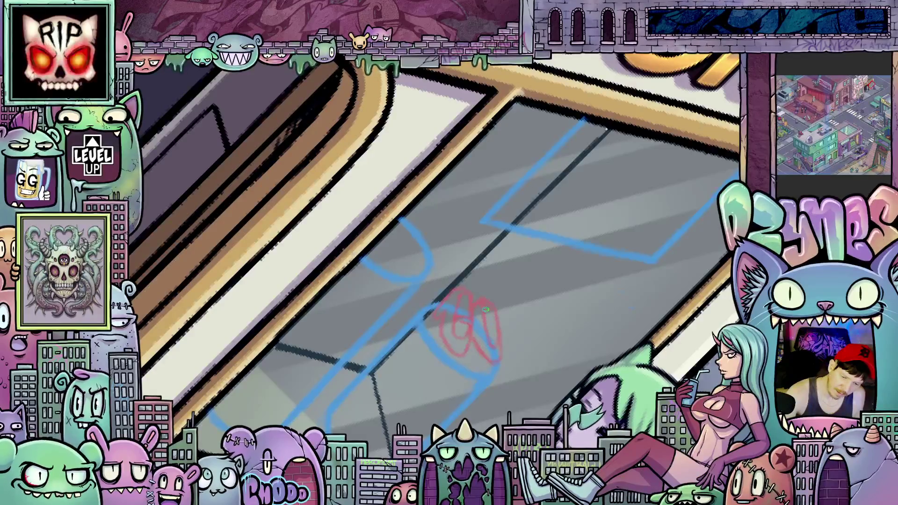
drag(507, 339, 538, 356)
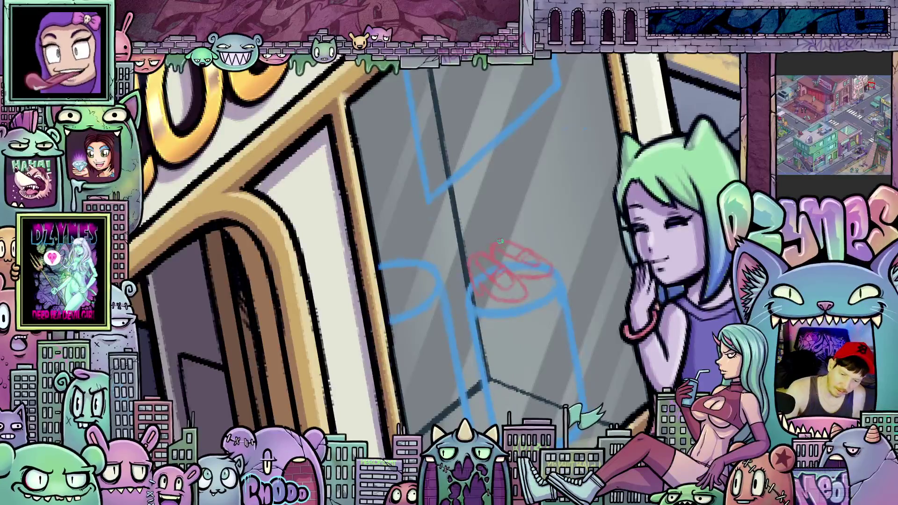
key(ctrl+])
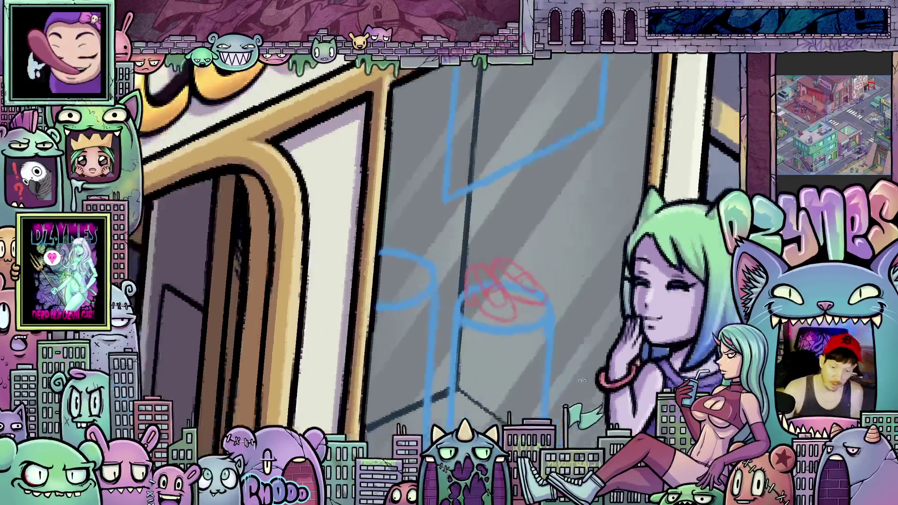
key(ctrl+])
key(ctrl+])
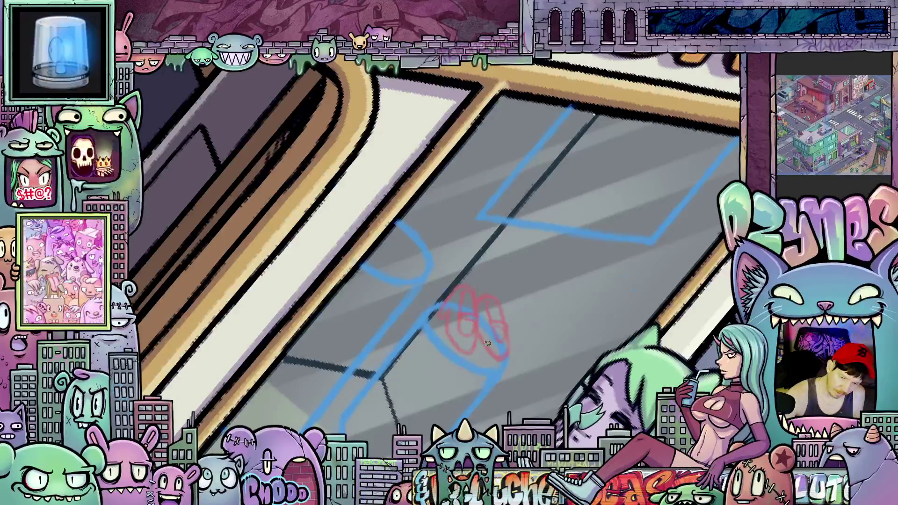
drag(526, 352, 494, 272)
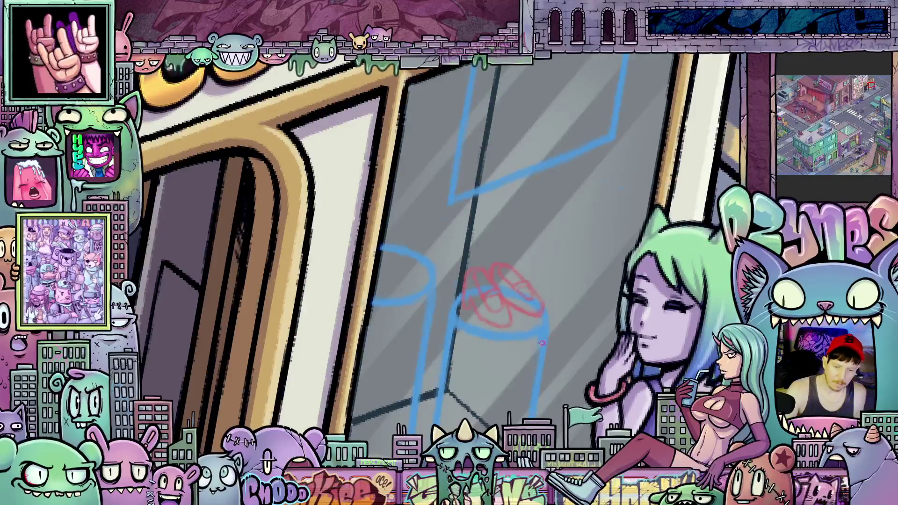
scroll(552, 337, down, 3)
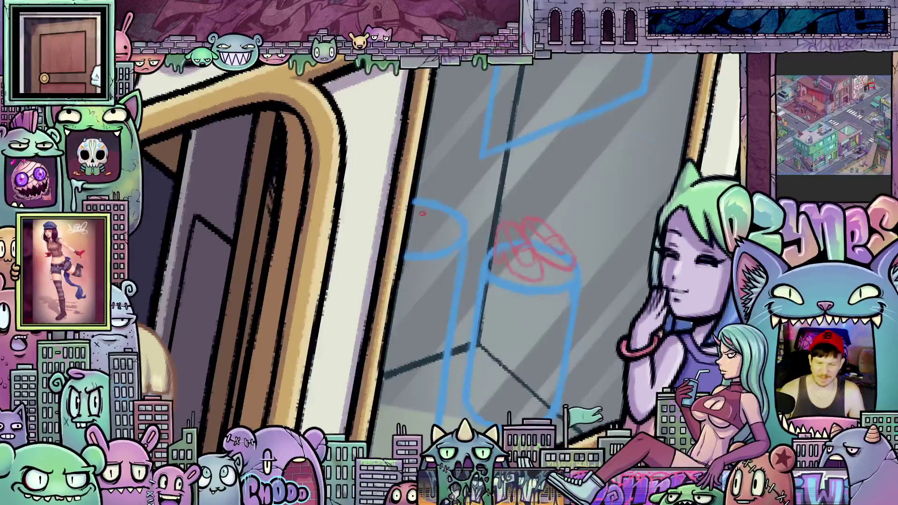
scroll(424, 216, down, 3)
drag(525, 232, 554, 220)
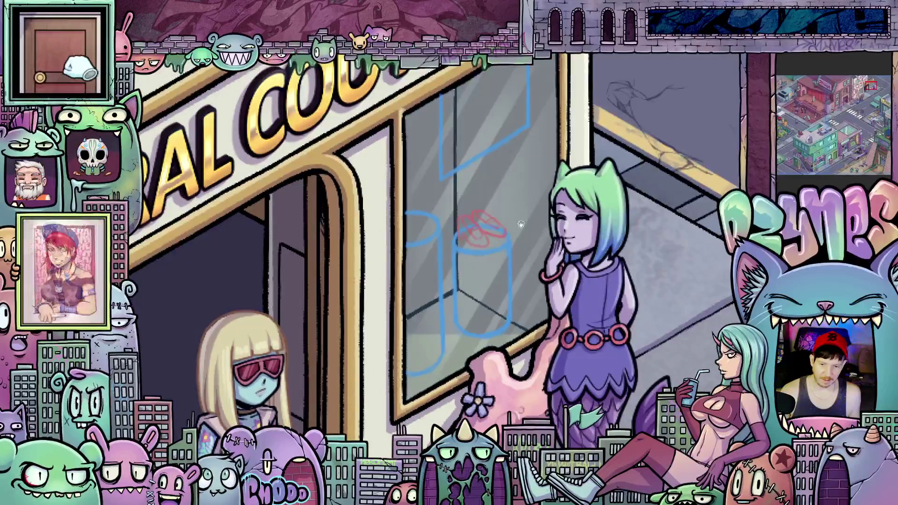
Draw a tall red vertical item with a short top stroke above the left cylinder.
scroll(519, 260, down, 2)
scroll(519, 260, up, 3)
scroll(445, 280, up, 4)
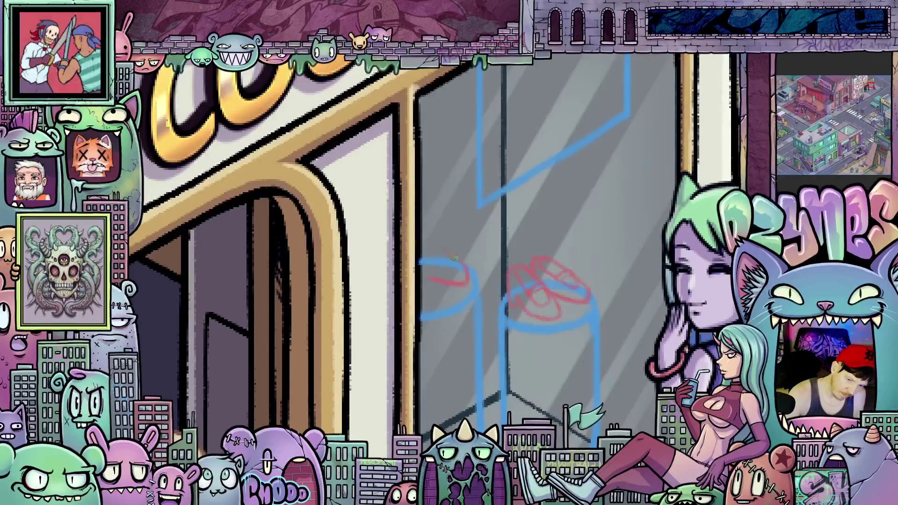
drag(437, 248, 435, 209)
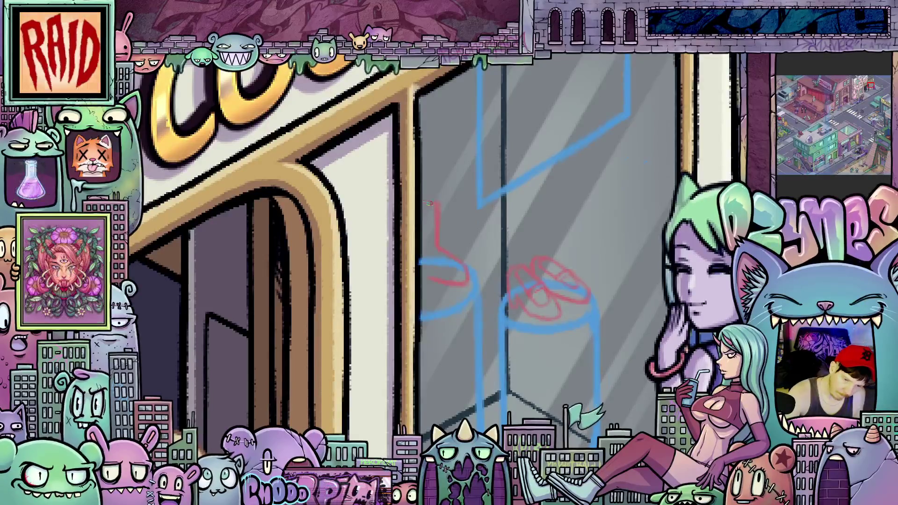
drag(435, 203, 422, 204)
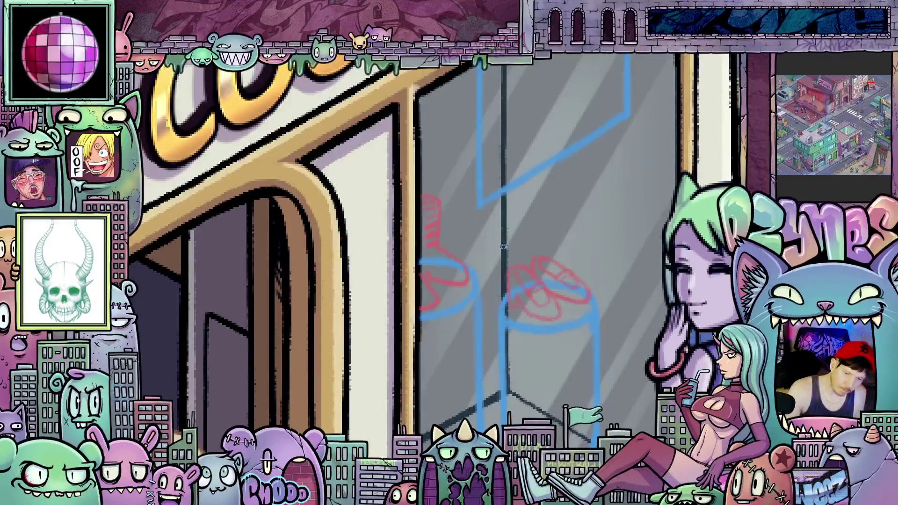
scroll(503, 247, down, 5)
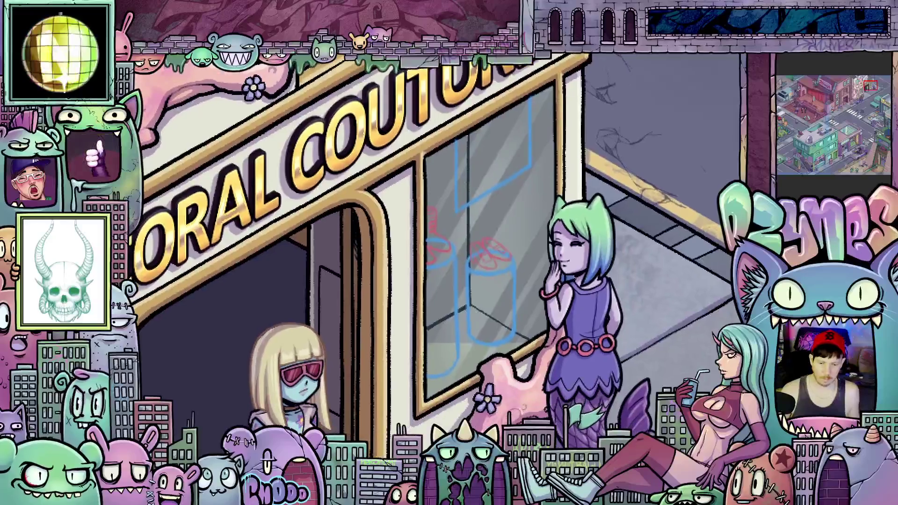
scroll(640, 307, down, 2)
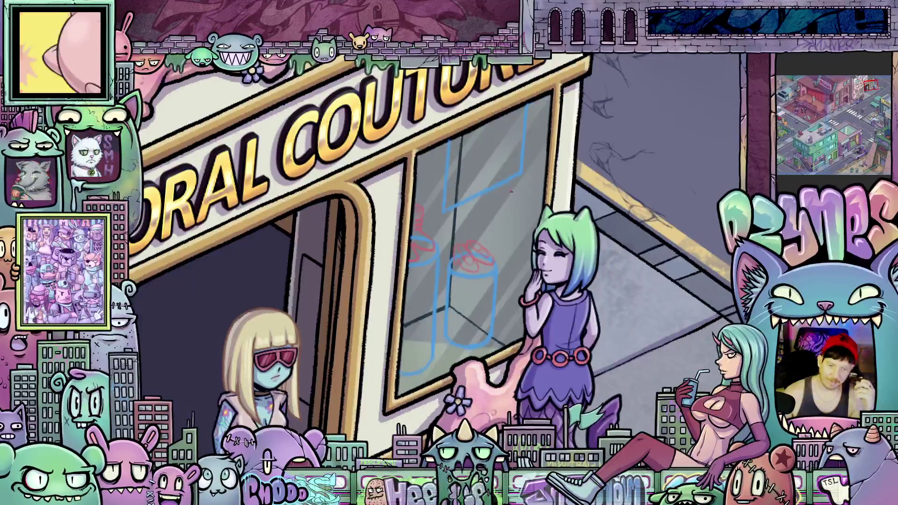
scroll(483, 188, up, 2)
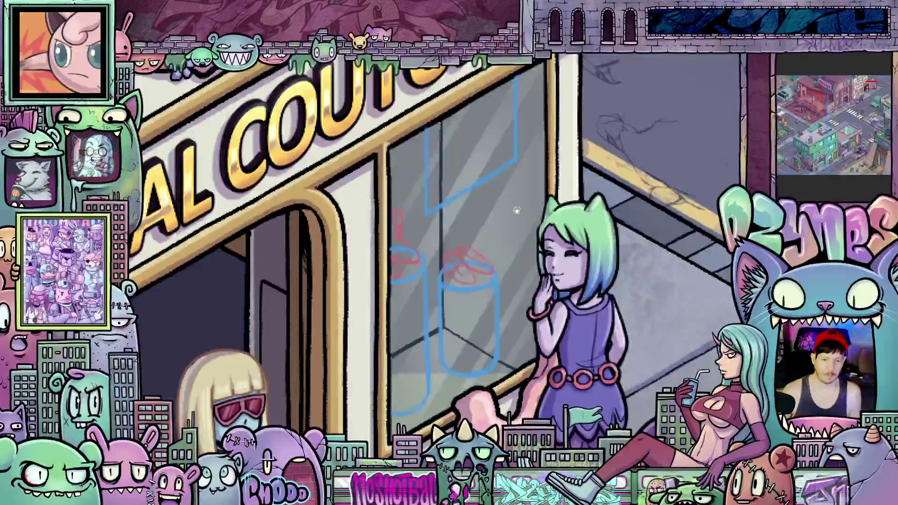
scroll(643, 226, up, 2)
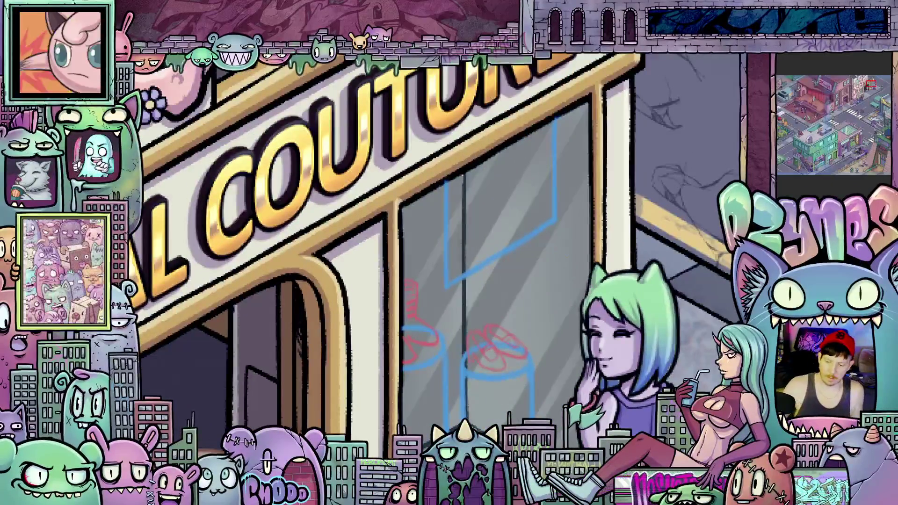
drag(556, 307, 458, 283)
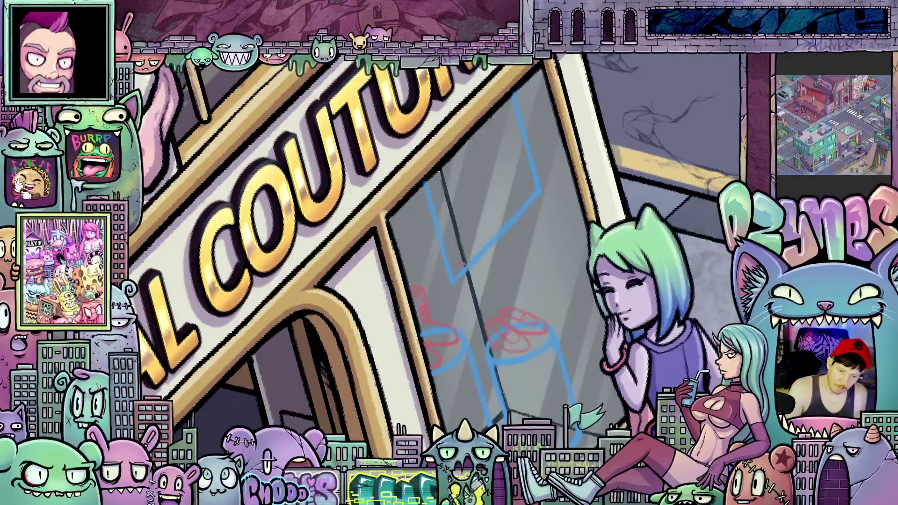
drag(602, 227, 522, 245)
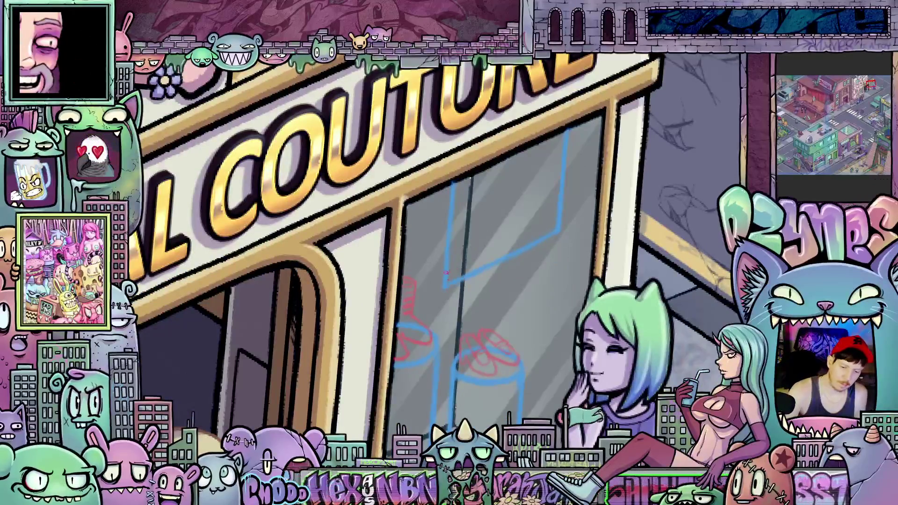
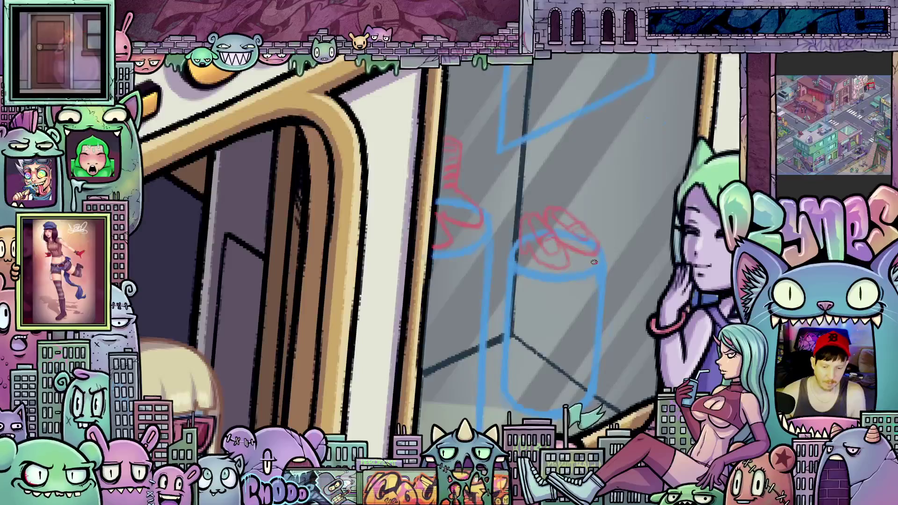
Lasso the red shoe sketch on the right jar and nudge it slightly up-left.
scroll(594, 262, down, 2)
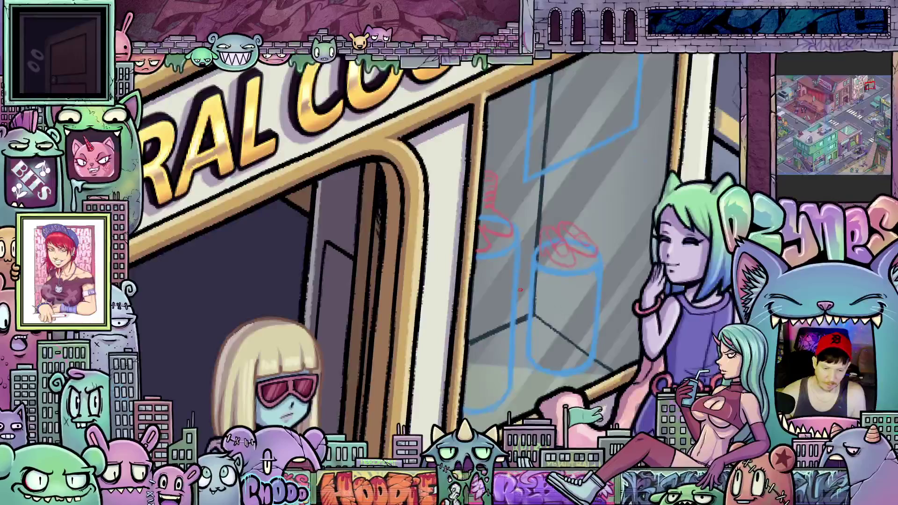
scroll(520, 290, down, 5)
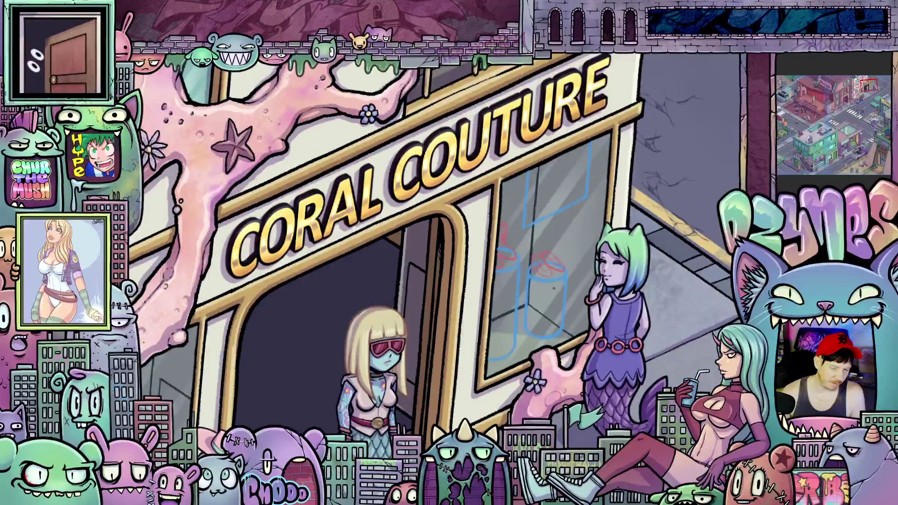
scroll(561, 281, up, 5)
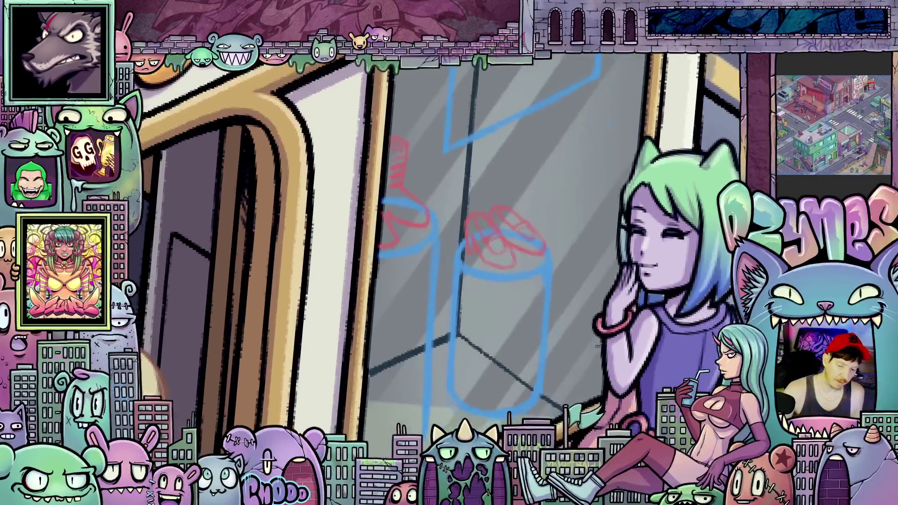
drag(597, 347, 485, 283)
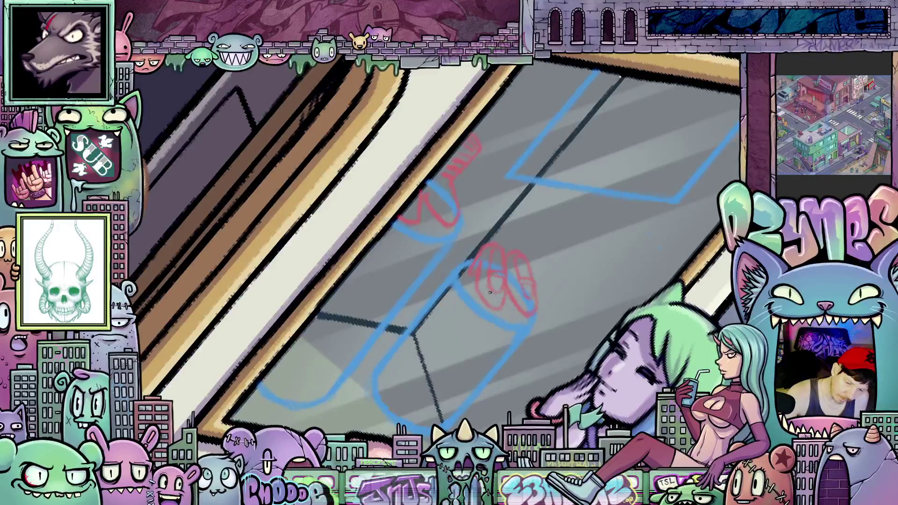
key(ctrl+0)
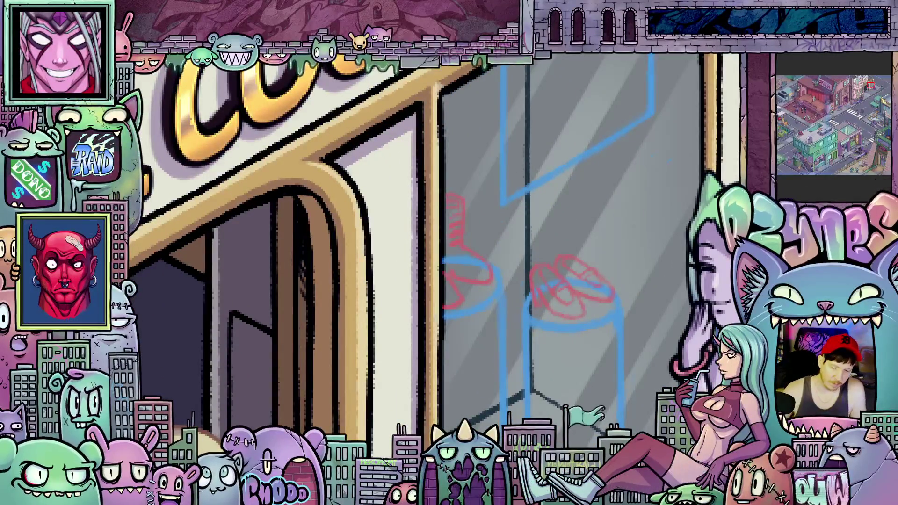
mouse_move(522, 270)
mouse_down()
mouse_move(542, 328)
mouse_move(620, 246)
mouse_move(523, 268)
mouse_up()
key(ctrl+t)
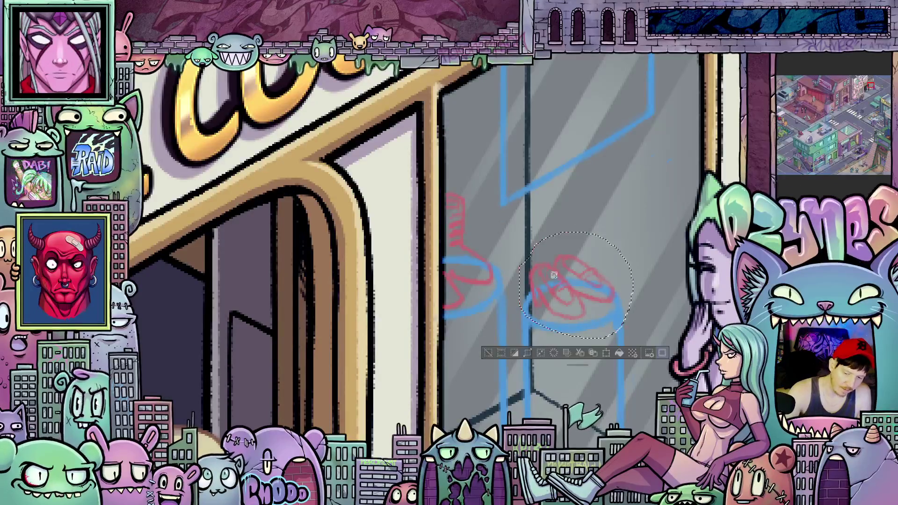
drag(610, 327, 636, 342)
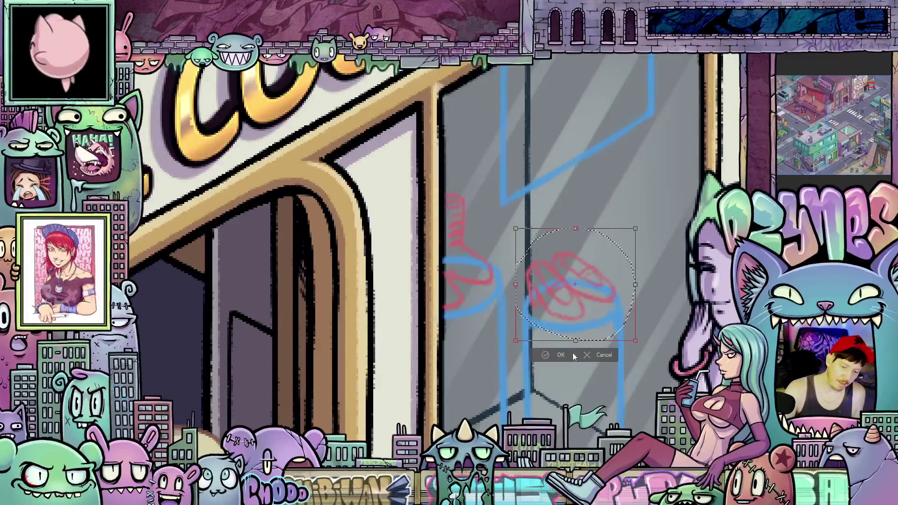
click(559, 356)
Enlarge the red boot sketch on the left jar slightly, then zoom out to the storefront.
mouse_move(436, 330)
mouse_down()
mouse_move(428, 243)
mouse_move(456, 165)
mouse_move(498, 262)
mouse_move(453, 325)
mouse_up()
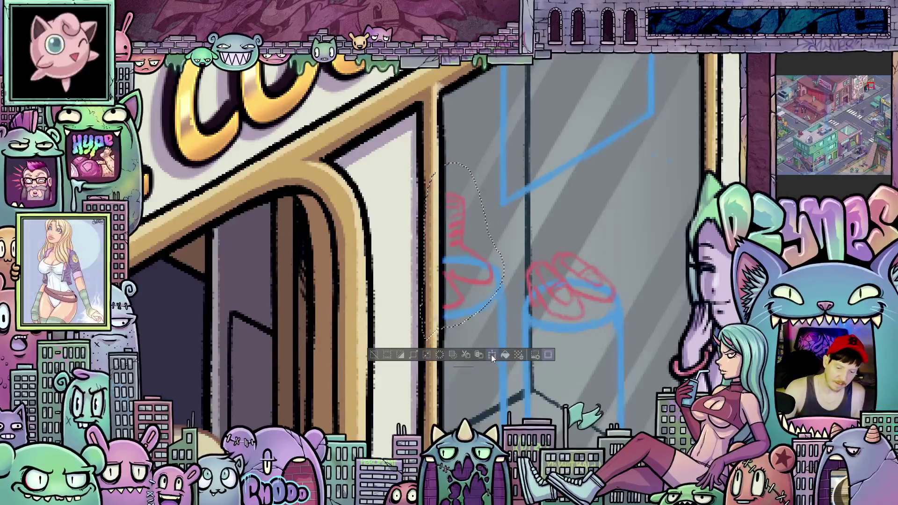
click(505, 355)
drag(503, 345, 513, 340)
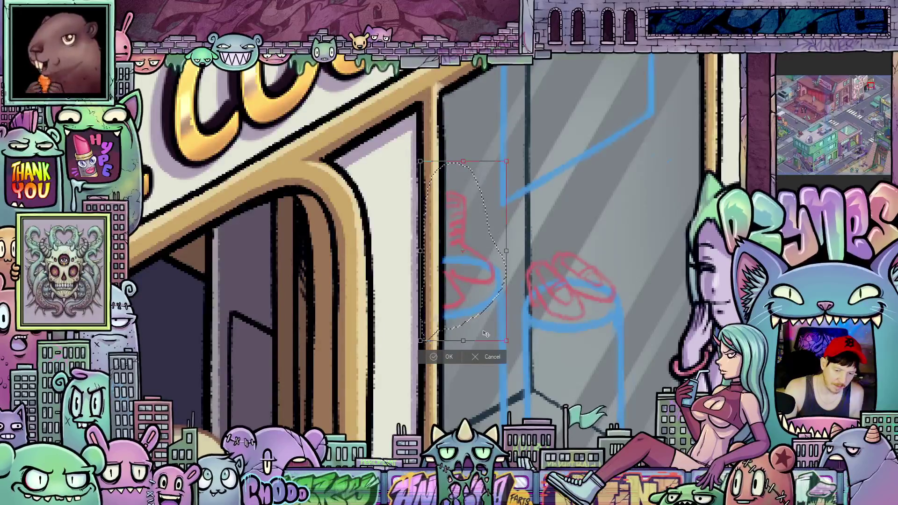
click(448, 357)
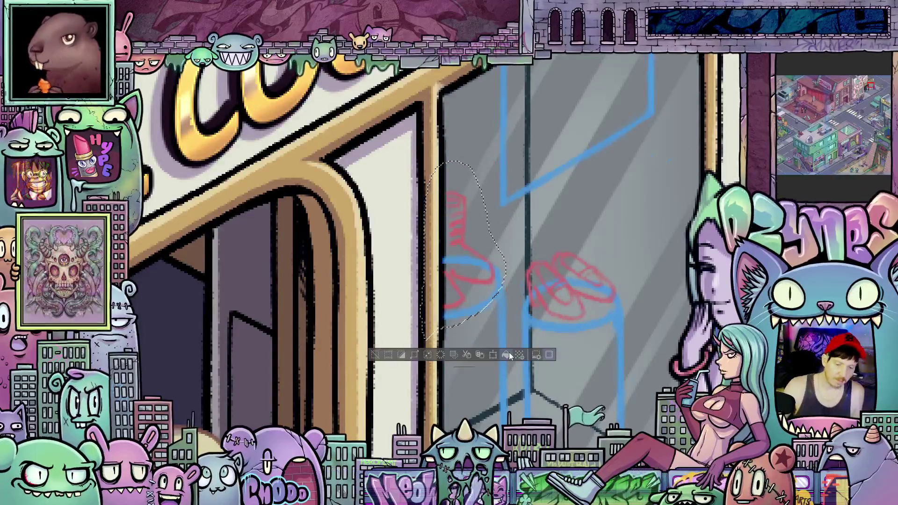
scroll(559, 294, down, 5)
drag(559, 294, 504, 328)
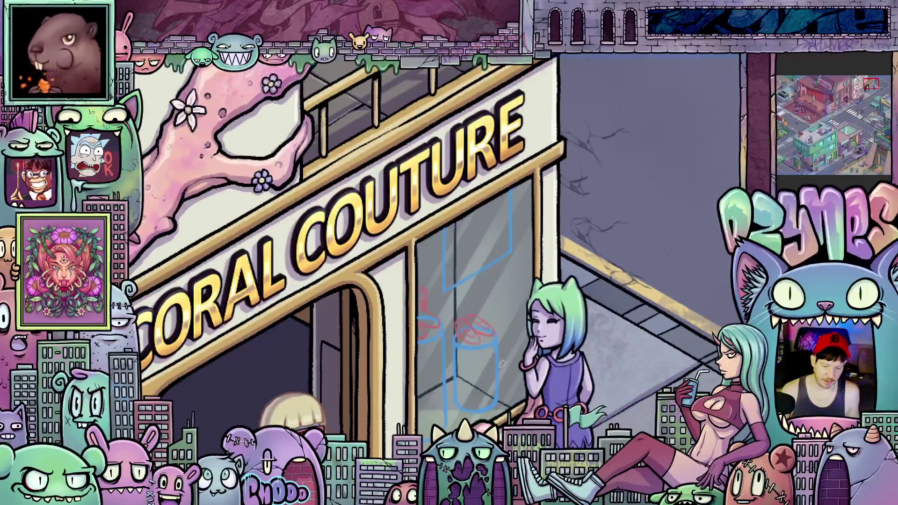
scroll(502, 364, up, 5)
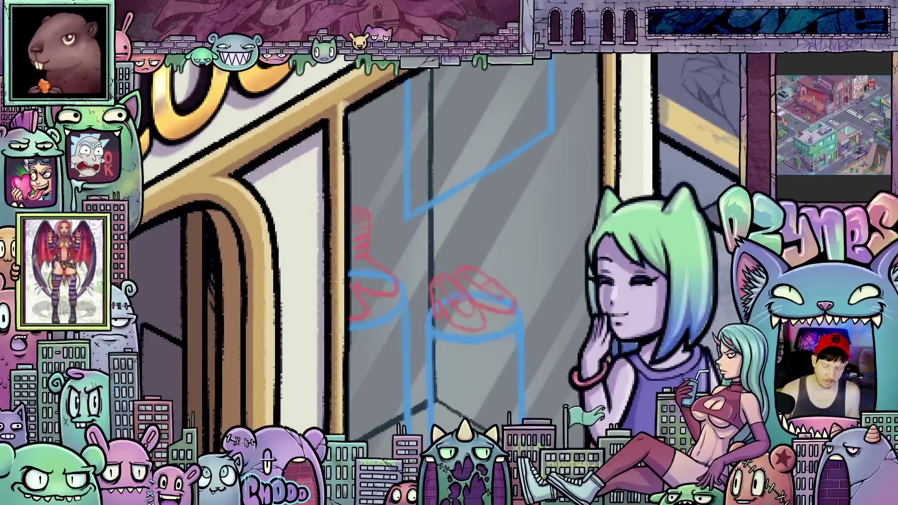
drag(365, 262, 346, 339)
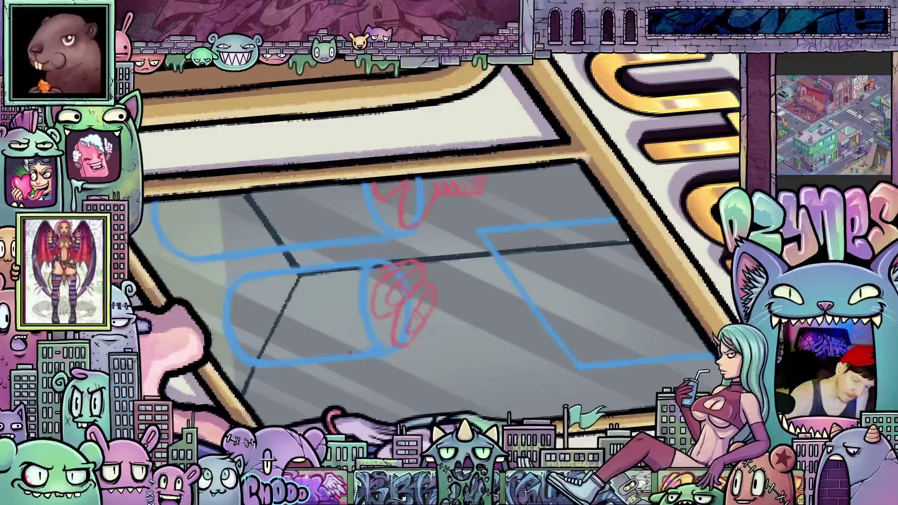
mouse_move(350, 352)
mouse_down()
mouse_move(330, 301)
mouse_move(335, 270)
mouse_up()
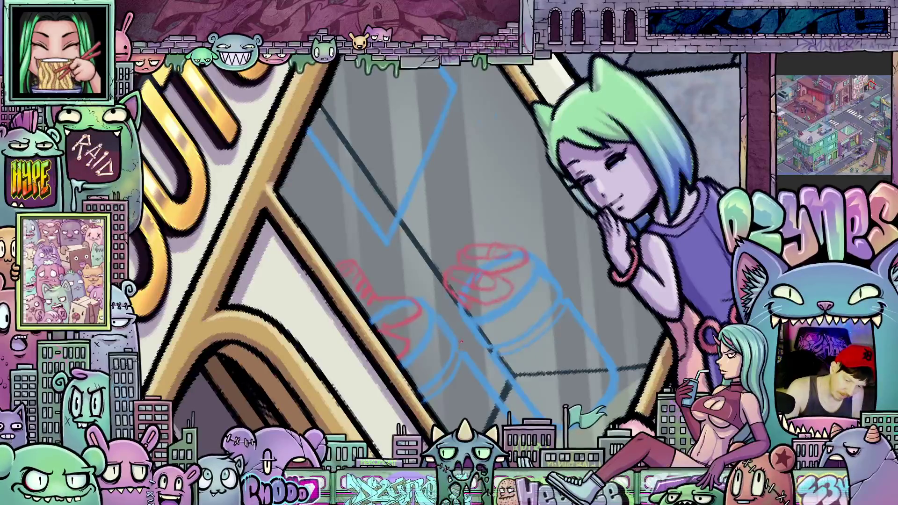
drag(462, 348, 422, 336)
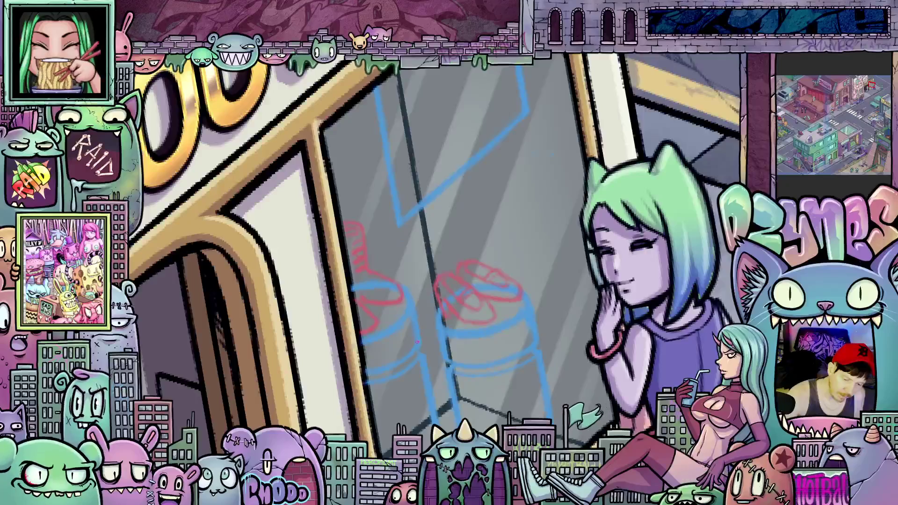
drag(418, 345, 472, 280)
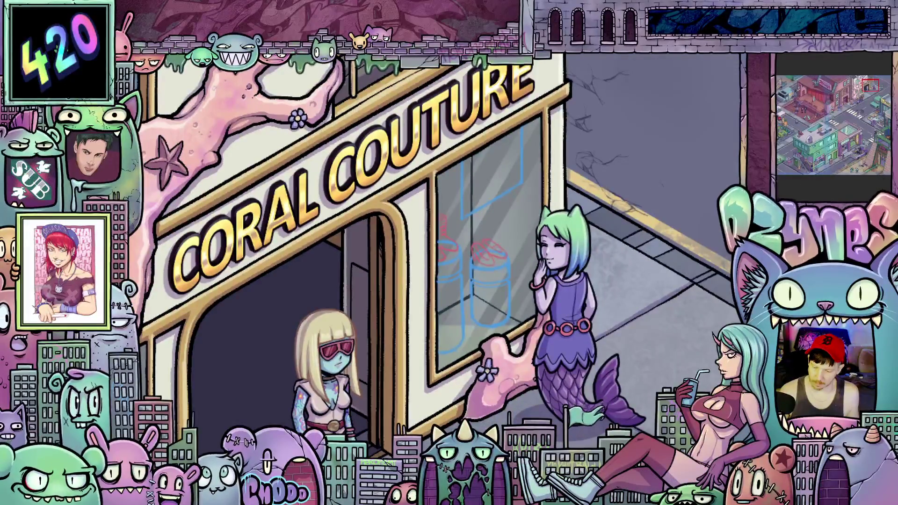
click(509, 282)
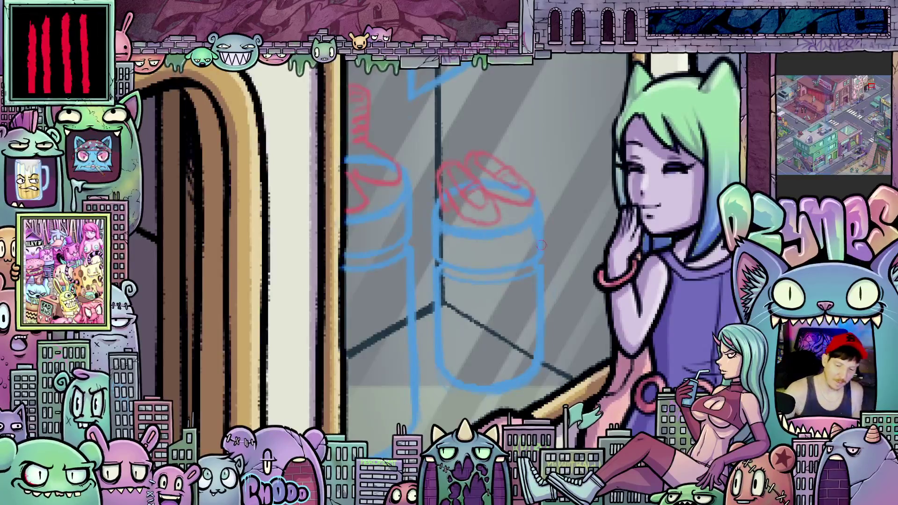
Ink dark G-pen lines over the jar's left curve and right edge, tracing the blue sketch.
drag(561, 336, 571, 276)
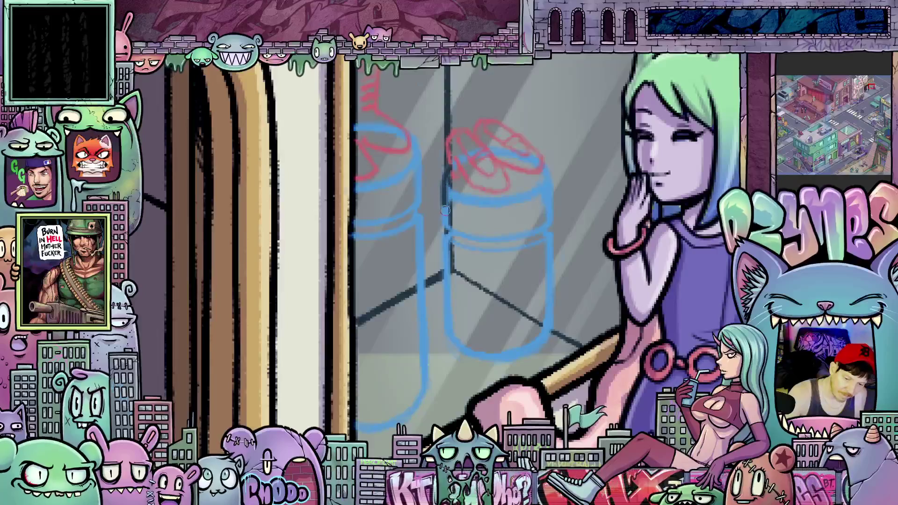
mouse_move(452, 228)
mouse_down()
mouse_move(449, 324)
mouse_move(461, 354)
mouse_up()
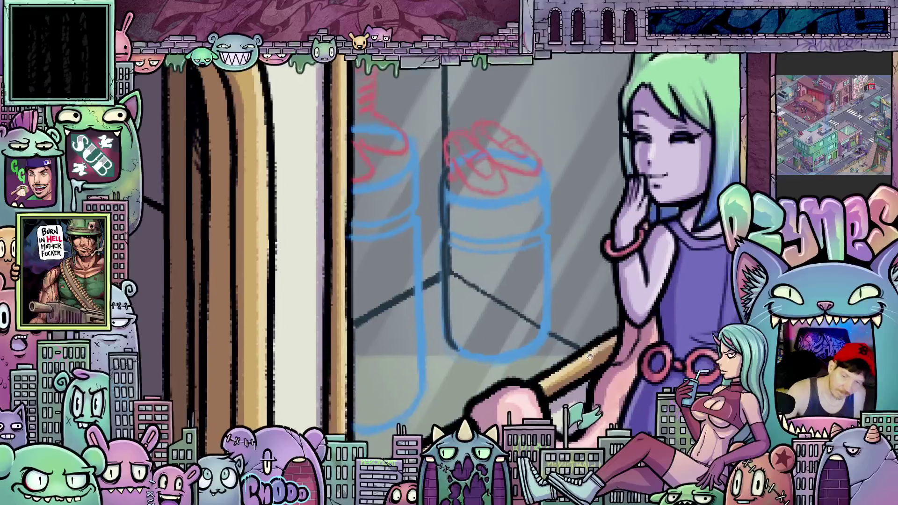
mouse_move(504, 212)
mouse_down()
mouse_move(509, 264)
mouse_move(494, 372)
mouse_move(449, 374)
mouse_move(327, 250)
mouse_move(321, 279)
mouse_move(329, 323)
mouse_move(346, 336)
mouse_up()
drag(321, 298, 339, 238)
mouse_move(449, 301)
mouse_down()
mouse_move(458, 310)
mouse_move(440, 317)
mouse_move(435, 273)
mouse_move(453, 227)
mouse_move(429, 248)
mouse_move(427, 319)
mouse_move(438, 334)
mouse_up()
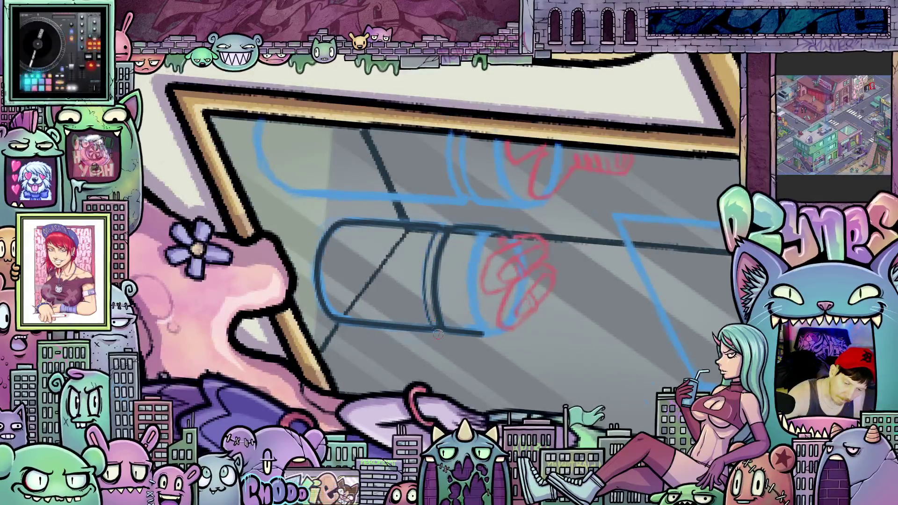
mouse_move(496, 228)
mouse_down()
mouse_move(478, 251)
mouse_move(471, 286)
mouse_move(479, 320)
mouse_up()
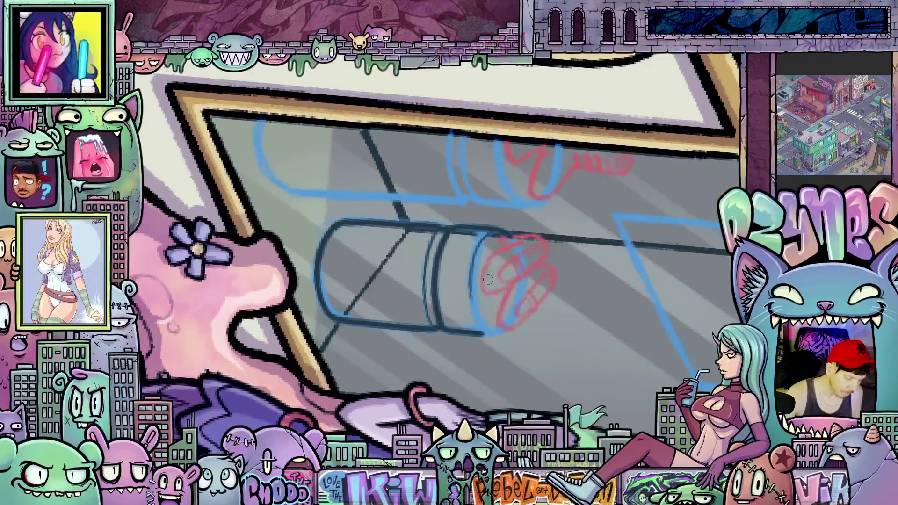
mouse_move(487, 235)
mouse_down()
mouse_move(470, 311)
mouse_move(482, 333)
mouse_move(507, 225)
mouse_up()
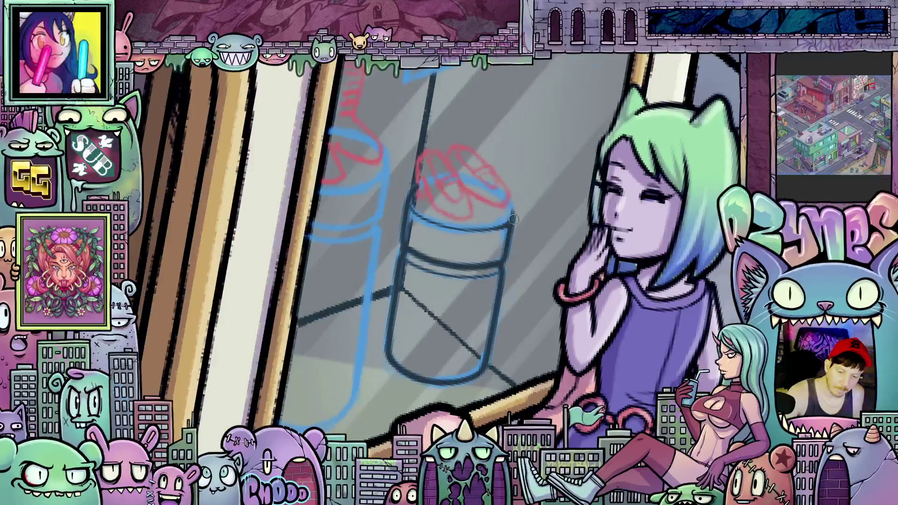
Rotate and zoom the canvas view around the jar to turn the shoe sketch upright.
drag(509, 209, 396, 210)
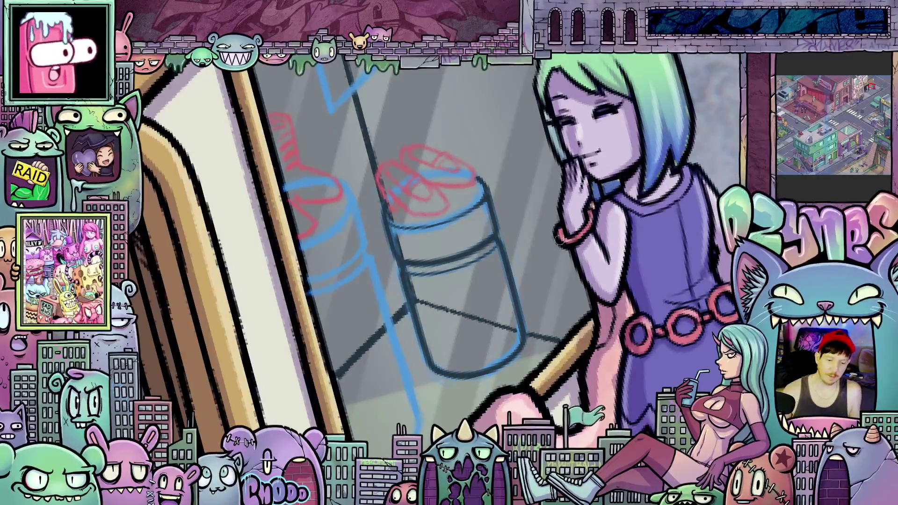
drag(540, 331, 447, 217)
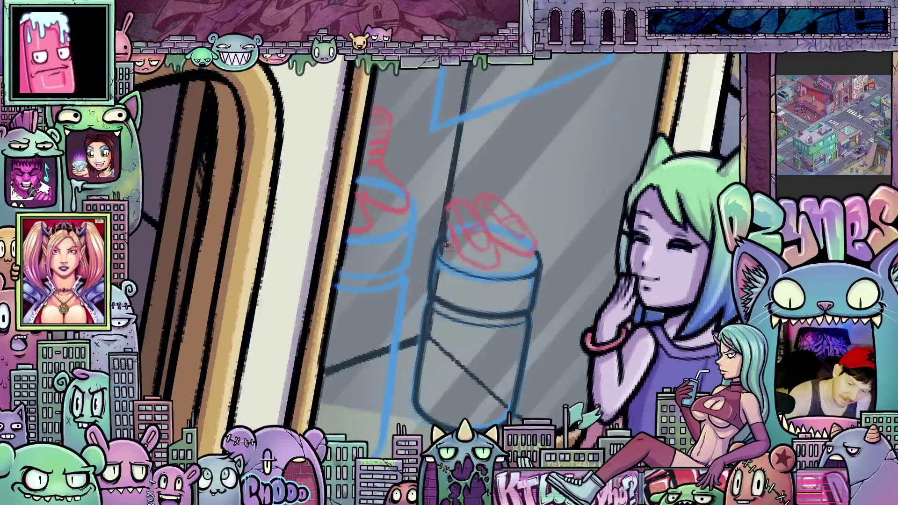
key(^)
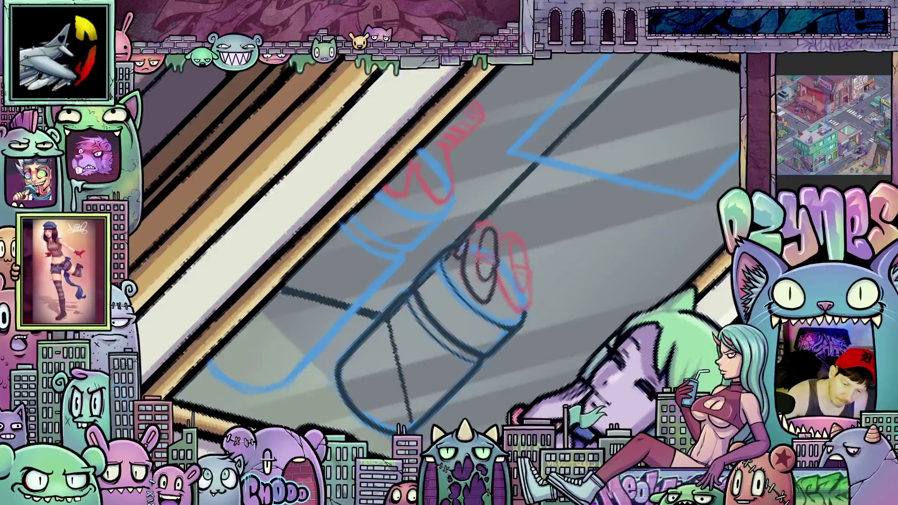
Ink the shoe outlines over the red sketch at a rotated angle, then reset the view upright.
key(5)
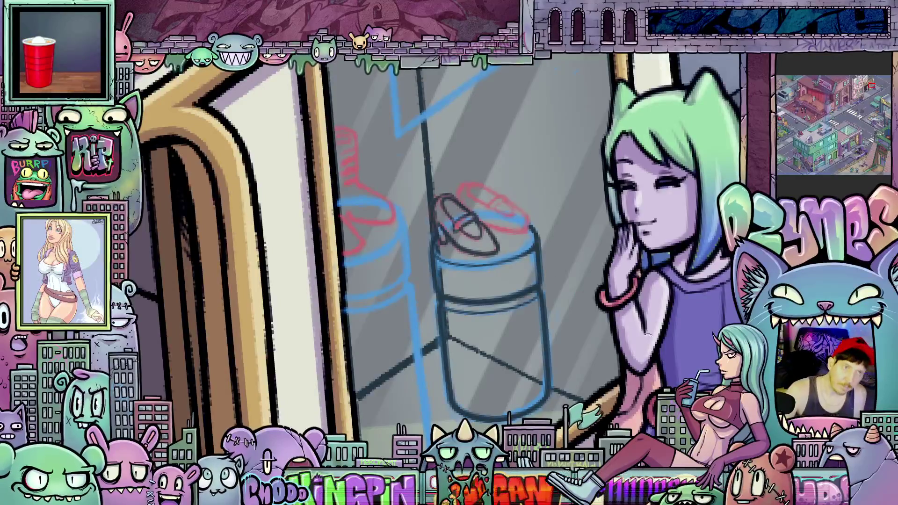
key(r)
mouse_move(569, 375)
mouse_down()
mouse_move(558, 401)
mouse_move(563, 388)
mouse_up()
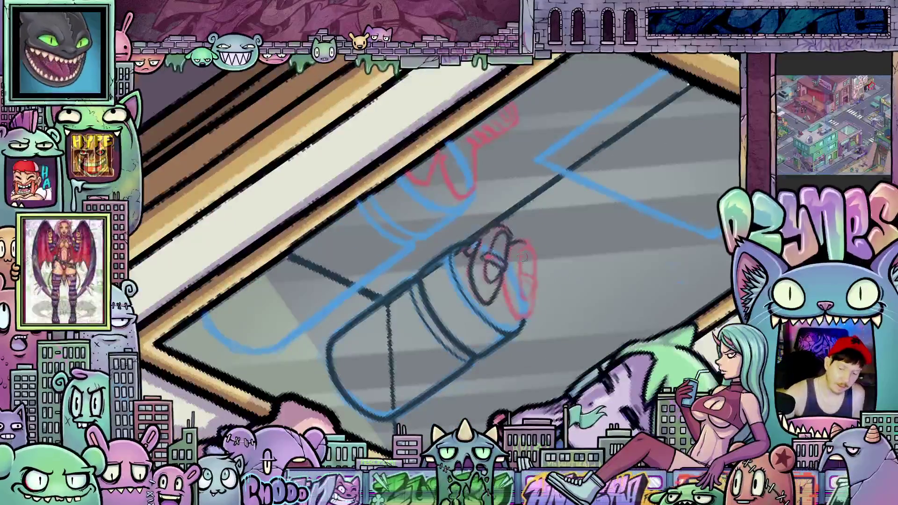
mouse_move(522, 253)
mouse_down()
mouse_move(527, 302)
mouse_move(535, 284)
mouse_move(519, 274)
mouse_move(533, 258)
mouse_move(527, 245)
mouse_move(522, 255)
mouse_up()
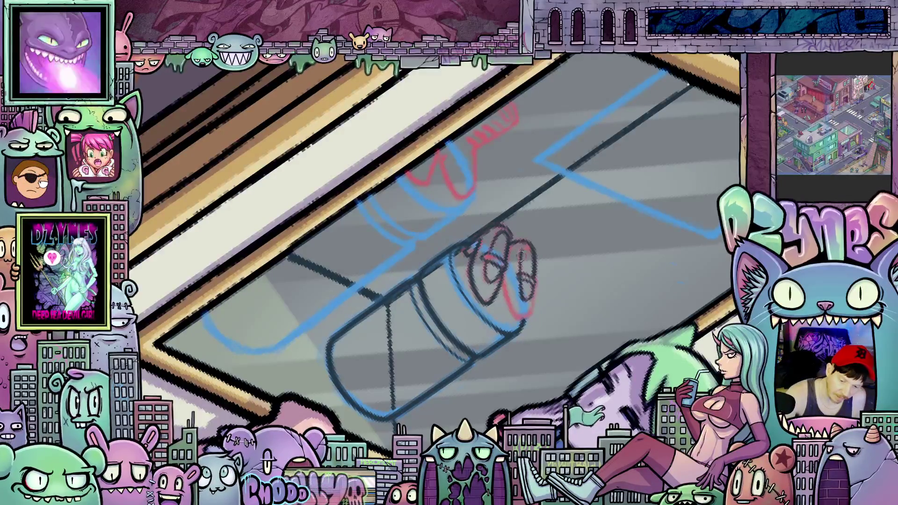
mouse_move(534, 285)
mouse_down()
mouse_move(532, 313)
mouse_move(520, 321)
mouse_up()
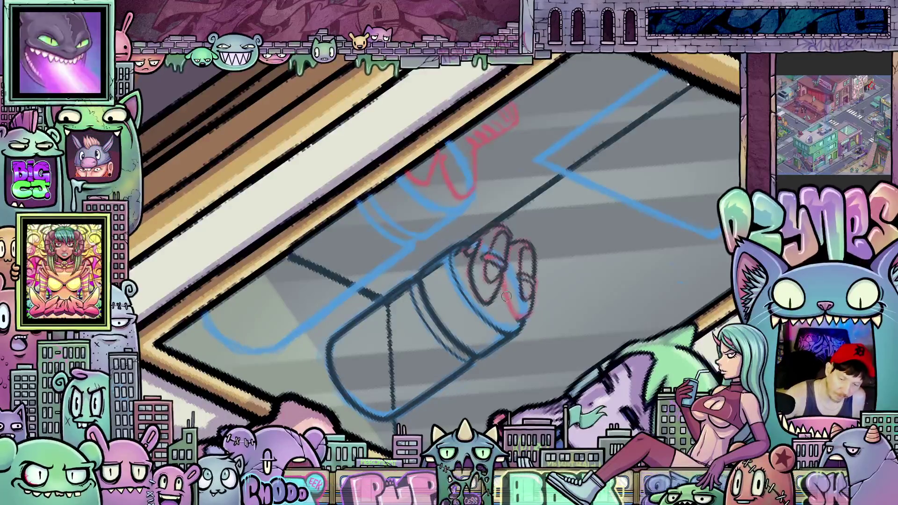
drag(502, 280, 517, 320)
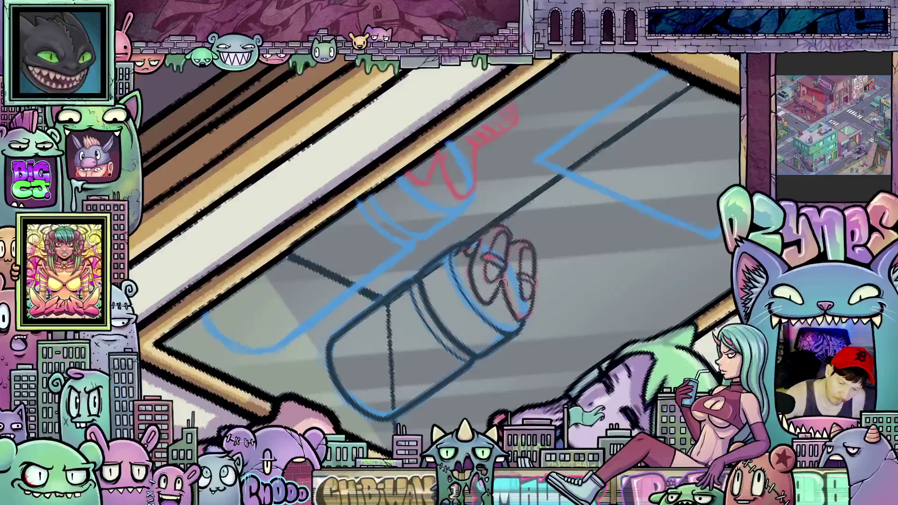
key(5)
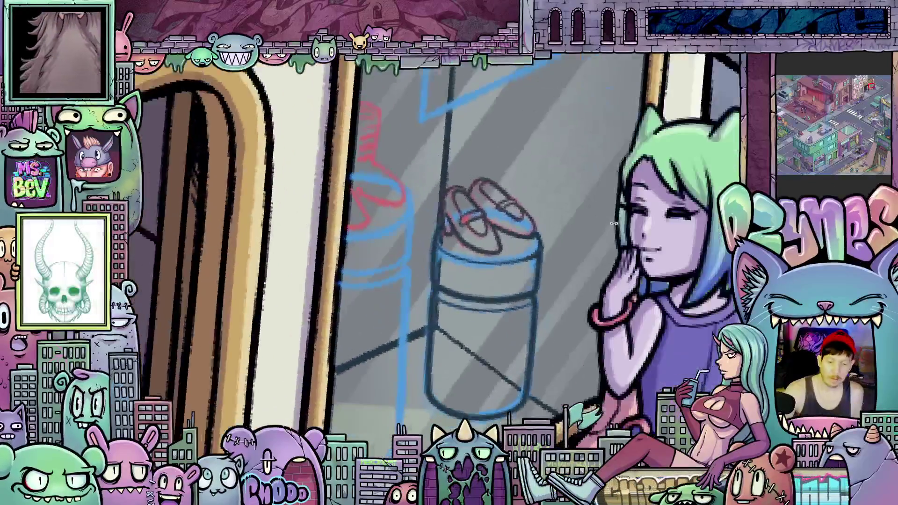
key(4)
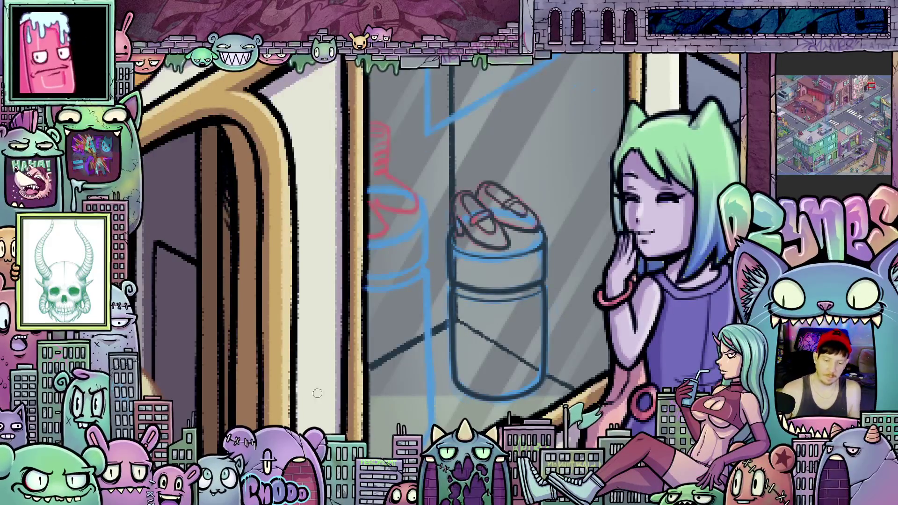
scroll(469, 365, down, 5)
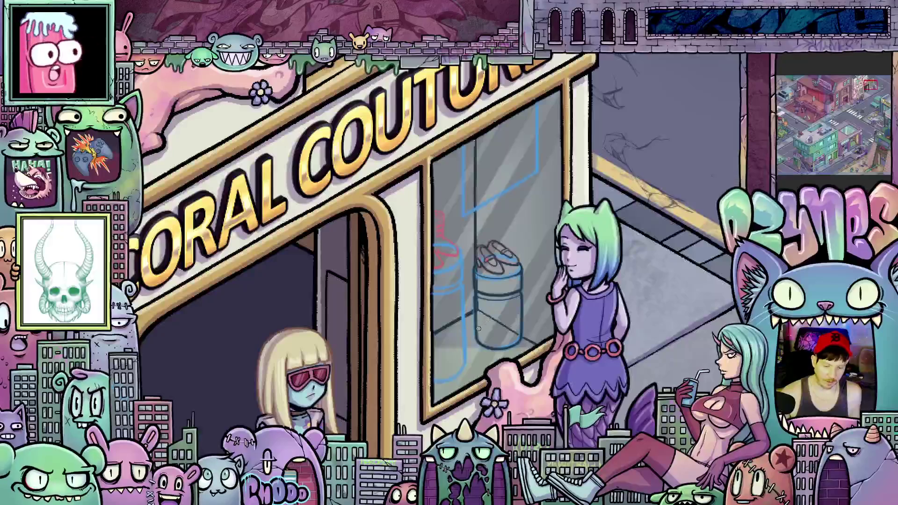
scroll(478, 329, up, 5)
scroll(478, 329, up, 4)
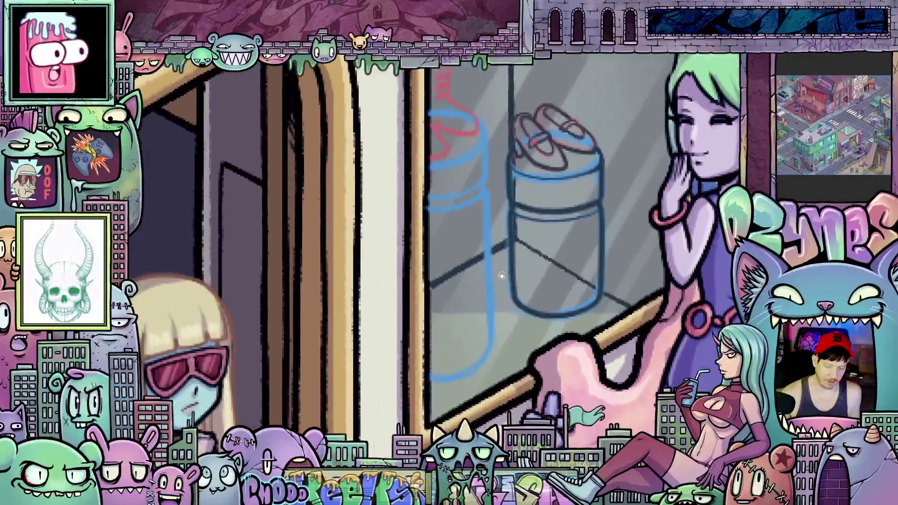
mouse_move(520, 338)
mouse_down()
mouse_move(552, 348)
mouse_move(542, 368)
mouse_up()
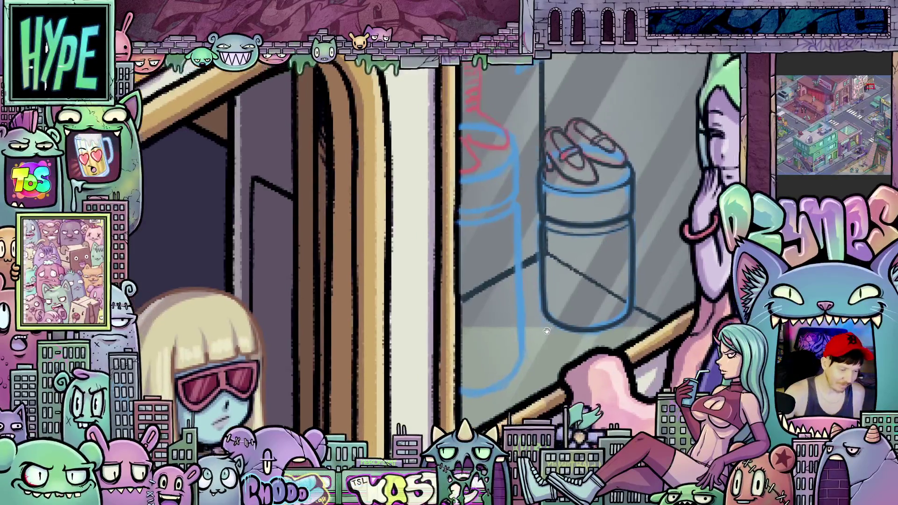
scroll(511, 283, up, 1)
drag(512, 206, 518, 351)
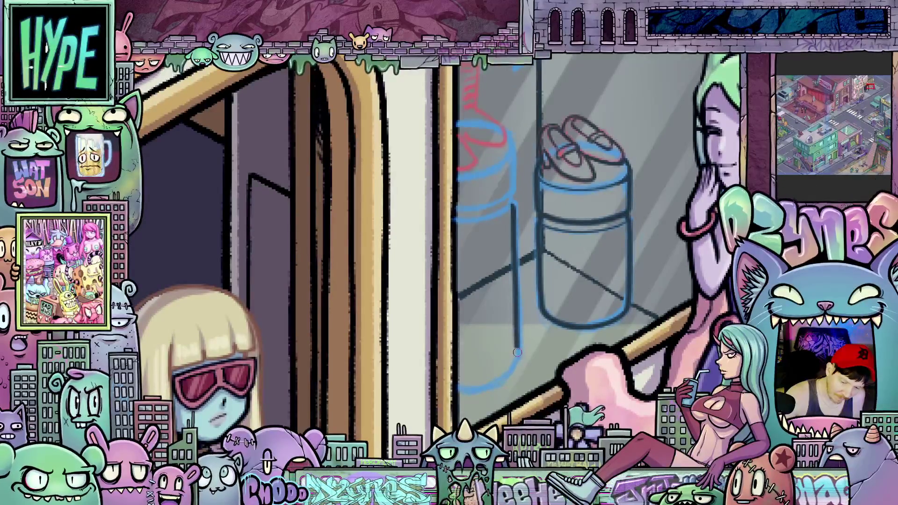
drag(521, 321, 524, 355)
mouse_move(592, 334)
mouse_down()
mouse_move(485, 374)
mouse_move(494, 379)
mouse_move(522, 359)
mouse_up()
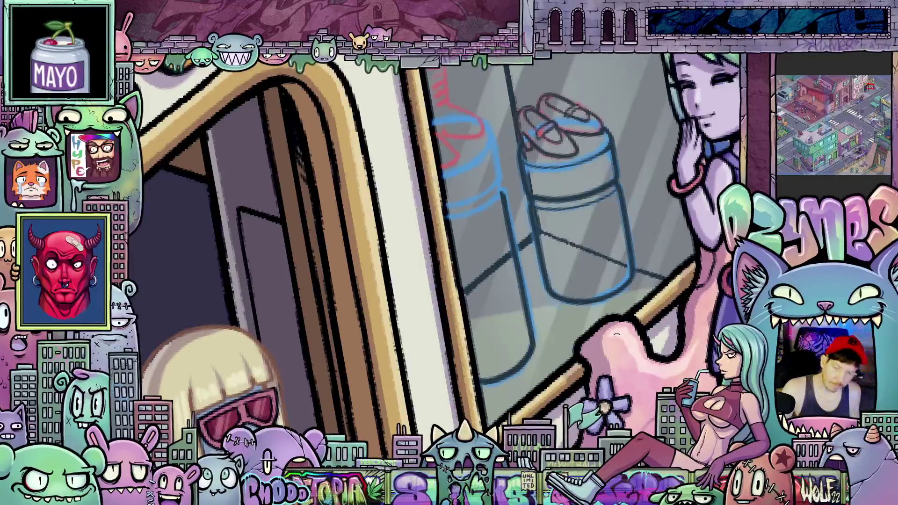
key(Escape)
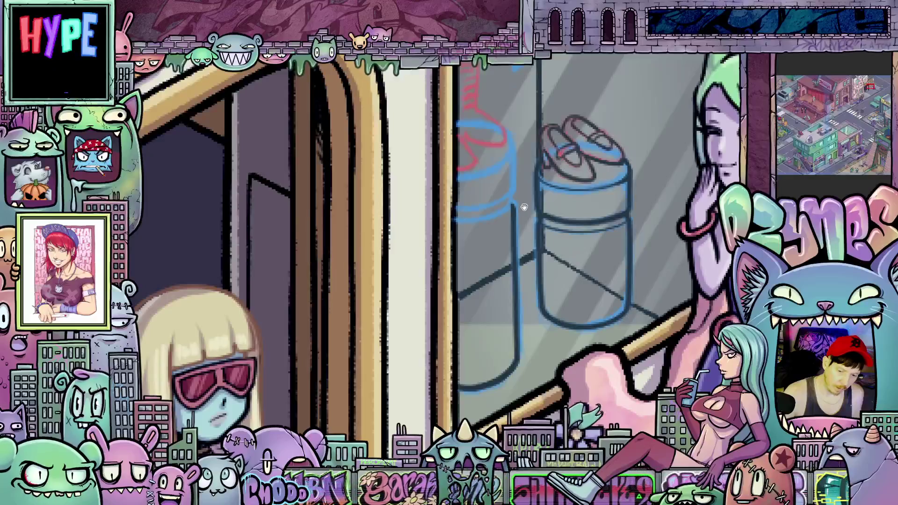
drag(521, 204, 522, 234)
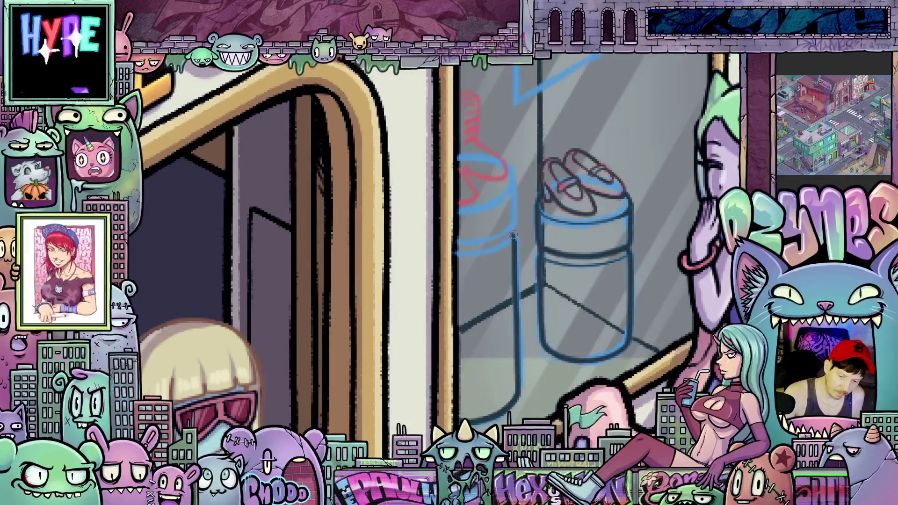
mouse_move(512, 232)
mouse_down()
mouse_move(515, 187)
mouse_move(444, 231)
mouse_up()
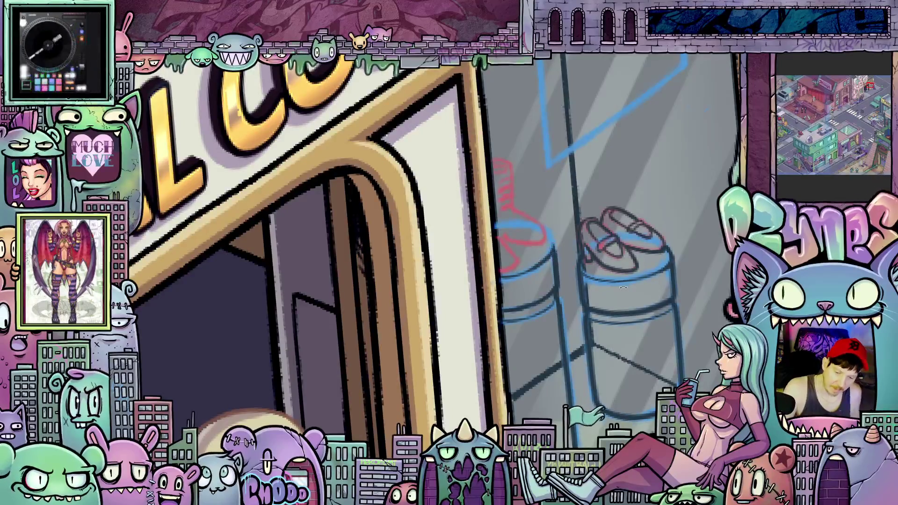
drag(552, 249, 536, 318)
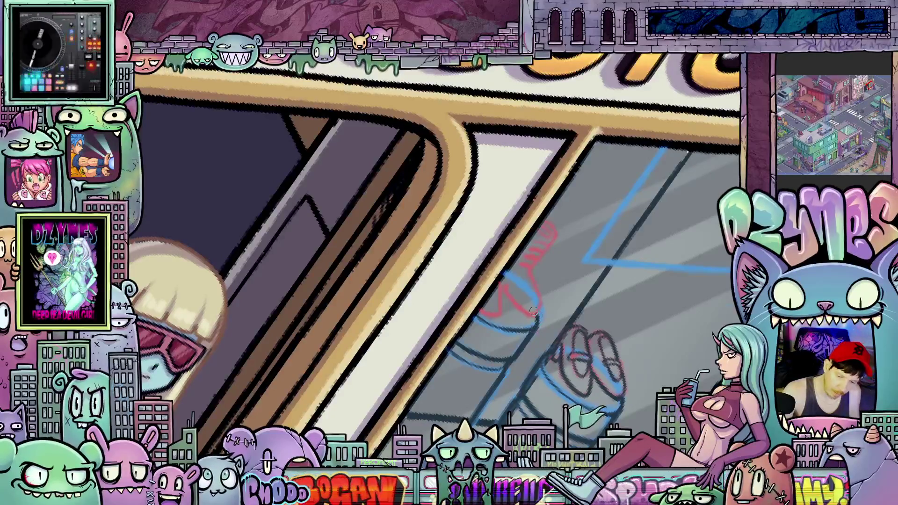
drag(533, 331, 555, 361)
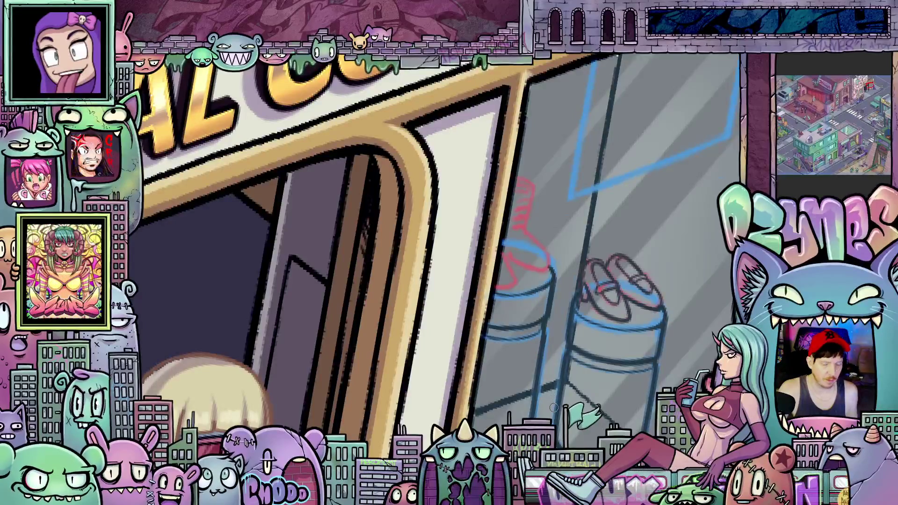
drag(556, 412, 508, 286)
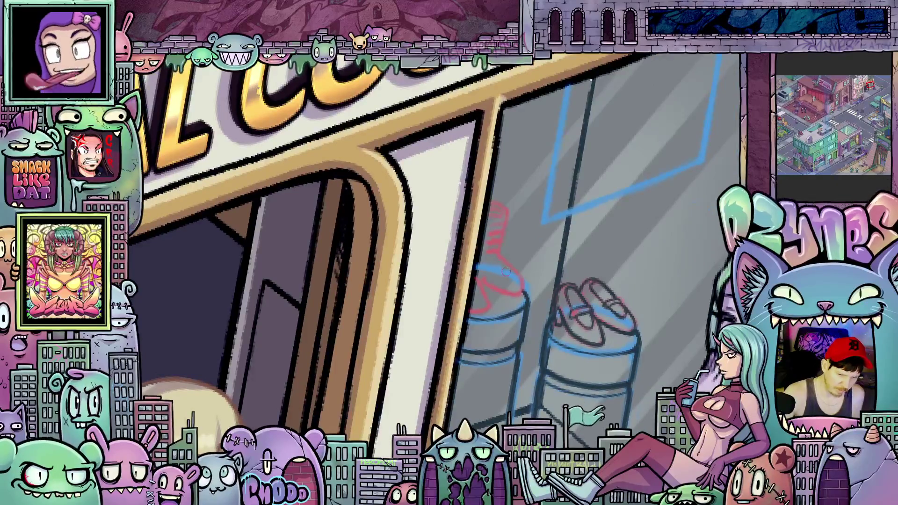
drag(550, 323, 603, 234)
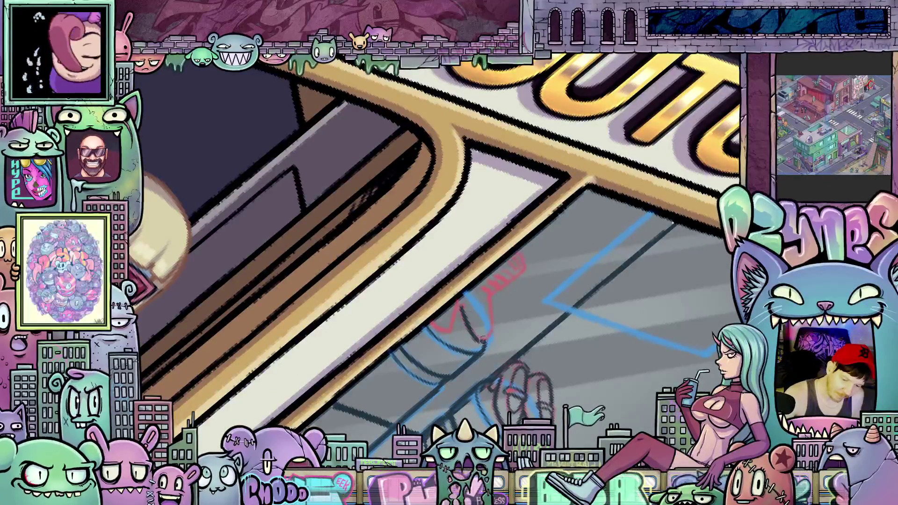
drag(540, 346, 508, 315)
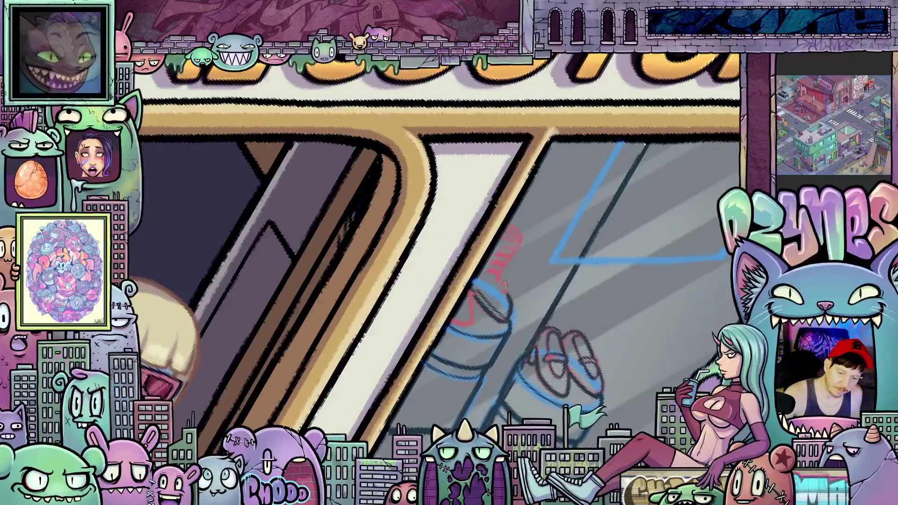
drag(503, 281, 496, 241)
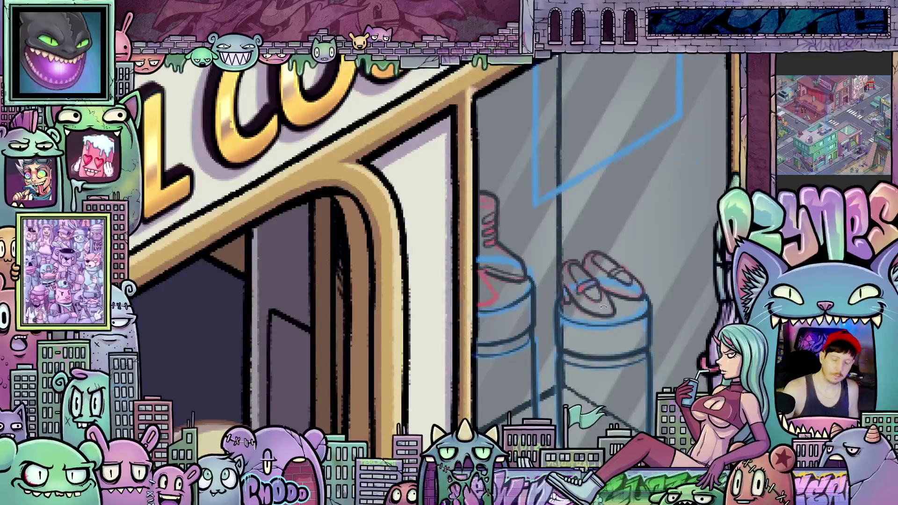
drag(518, 281, 485, 292)
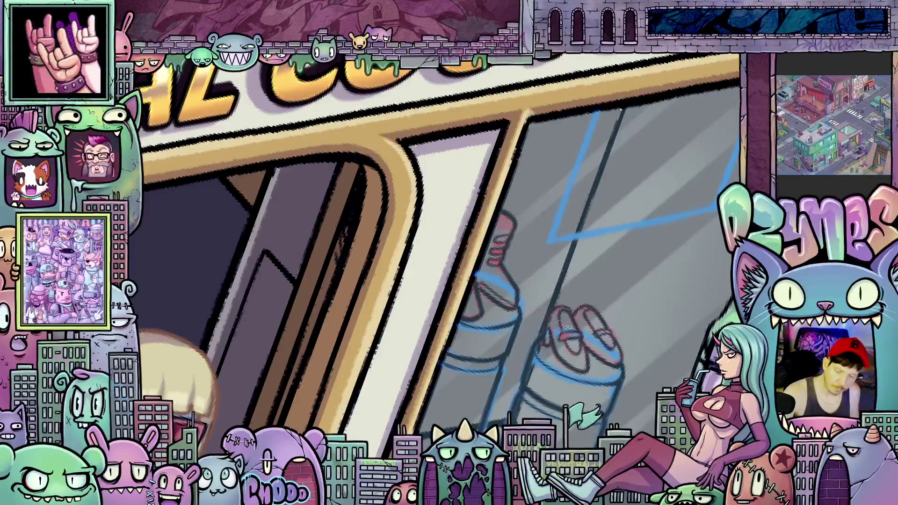
drag(566, 328, 484, 260)
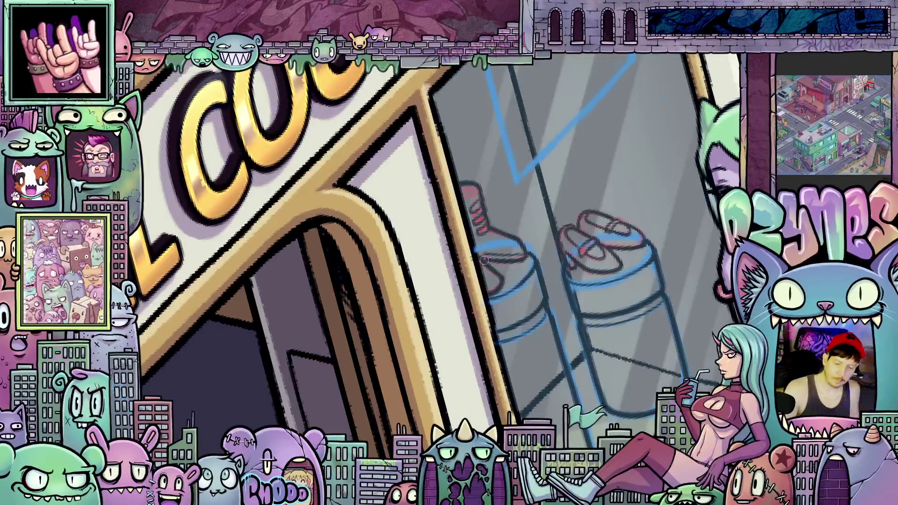
mouse_move(484, 260)
mouse_down()
mouse_move(611, 337)
mouse_move(604, 328)
mouse_up()
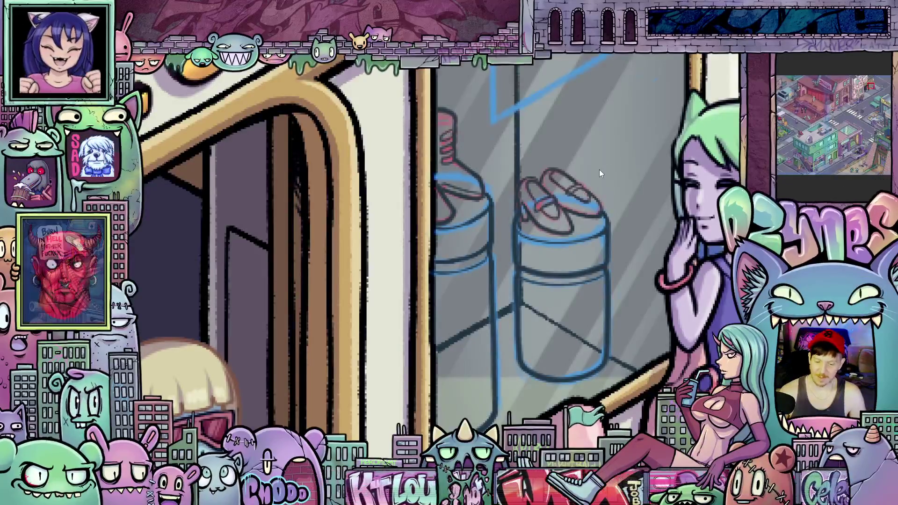
scroll(612, 147, down, 5)
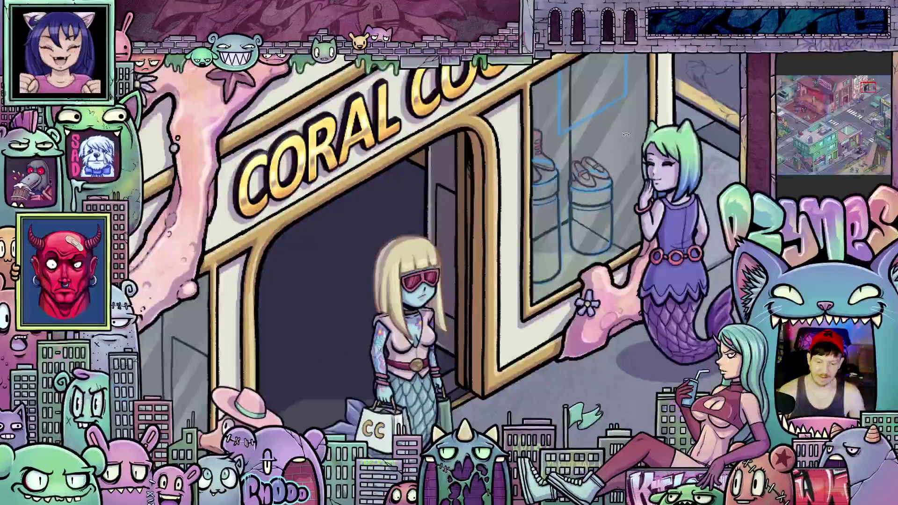
scroll(626, 135, down, 5)
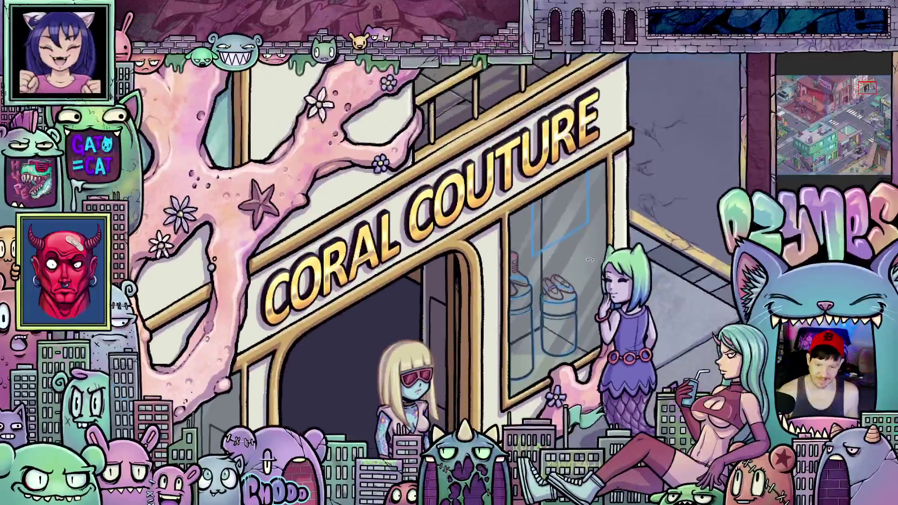
scroll(591, 259, up, 5)
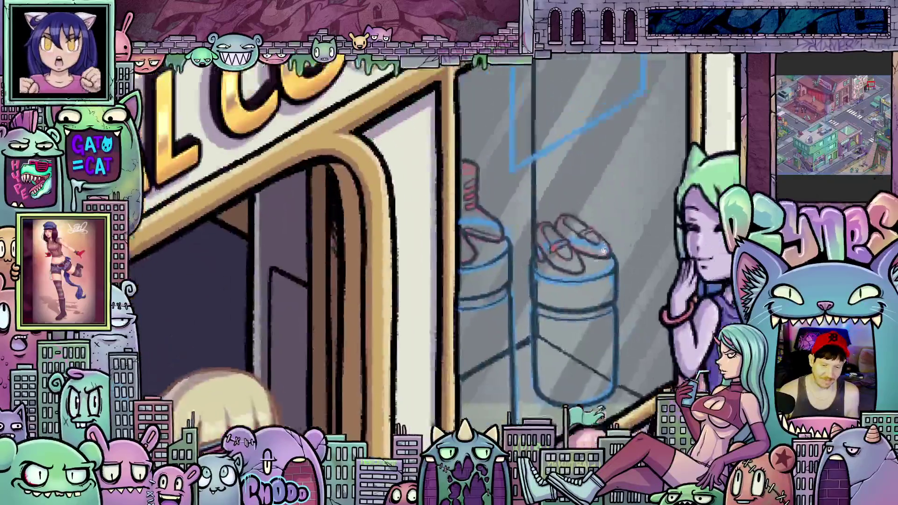
scroll(604, 251, up, 1)
scroll(488, 316, up, 1)
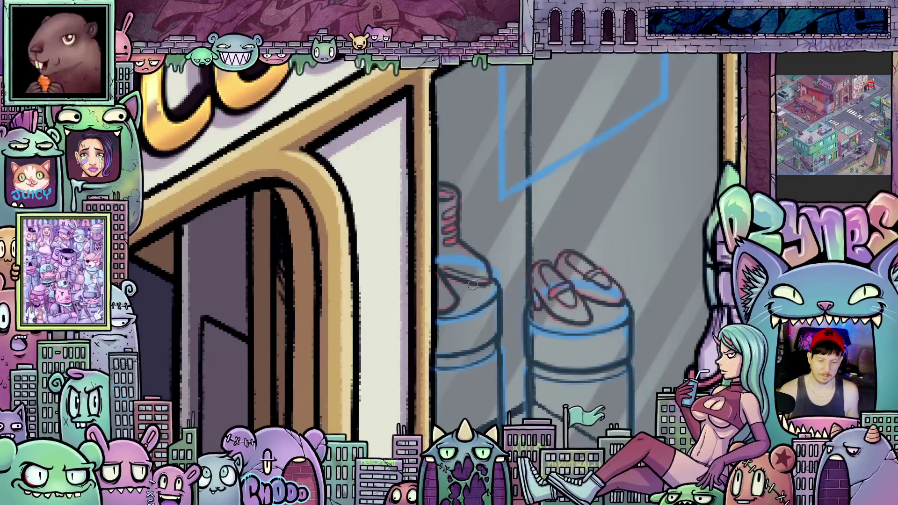
scroll(473, 283, up, 1)
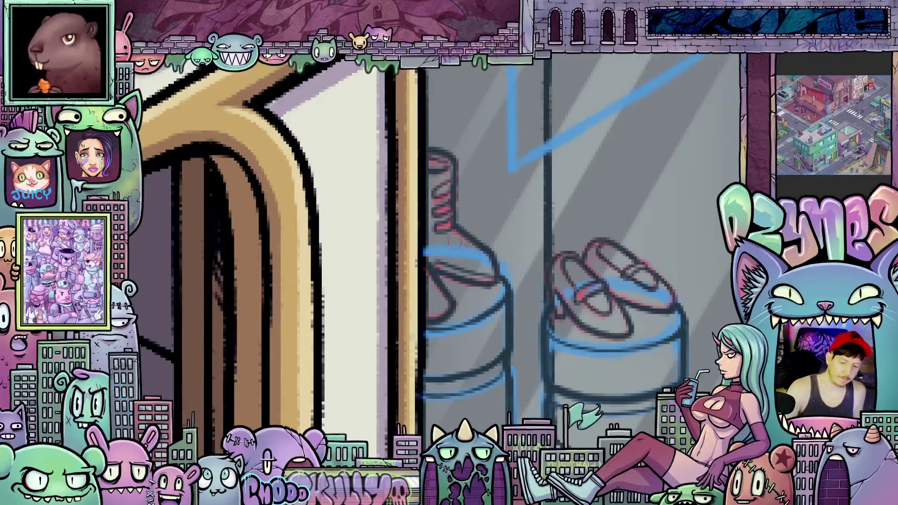
mouse_move(451, 242)
mouse_down()
mouse_move(474, 243)
mouse_move(460, 255)
mouse_up()
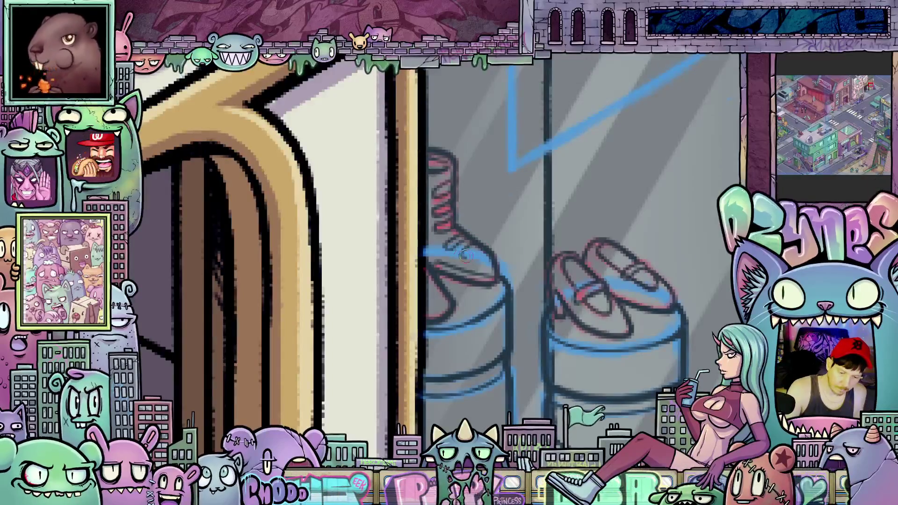
drag(479, 311, 514, 331)
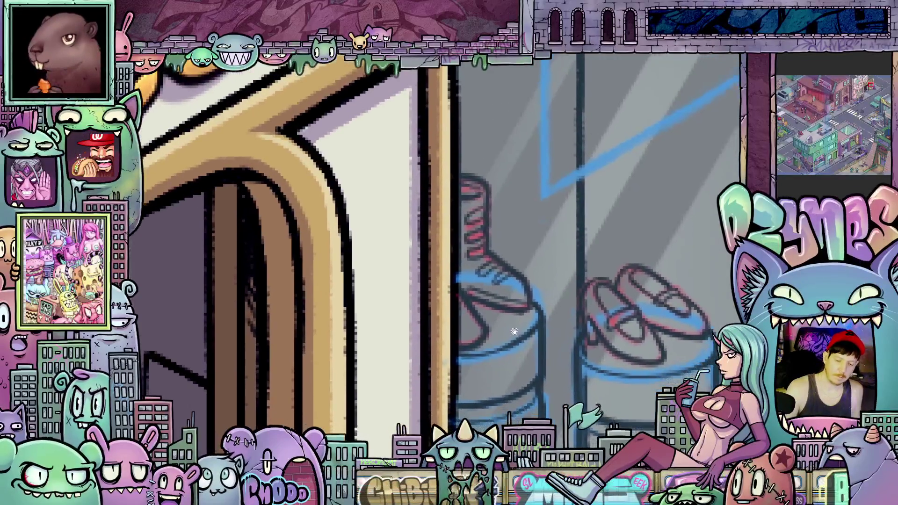
drag(598, 322, 435, 299)
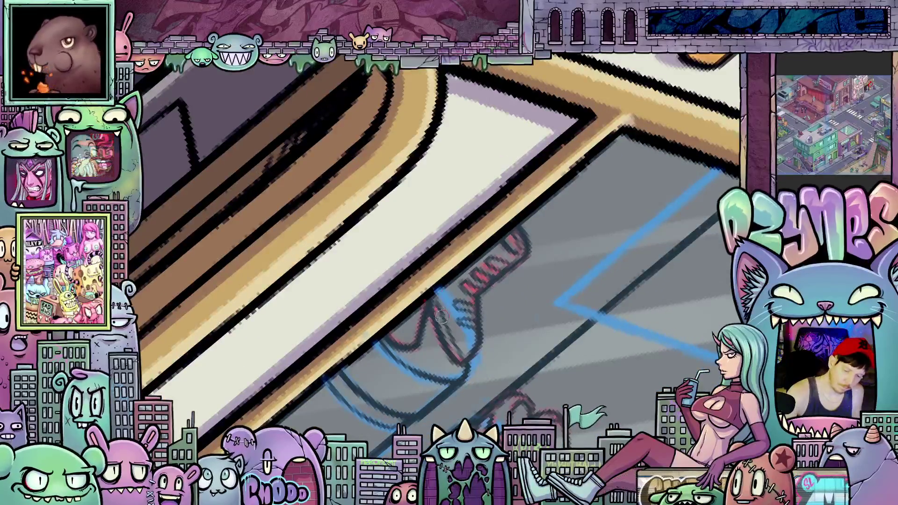
drag(556, 352, 460, 338)
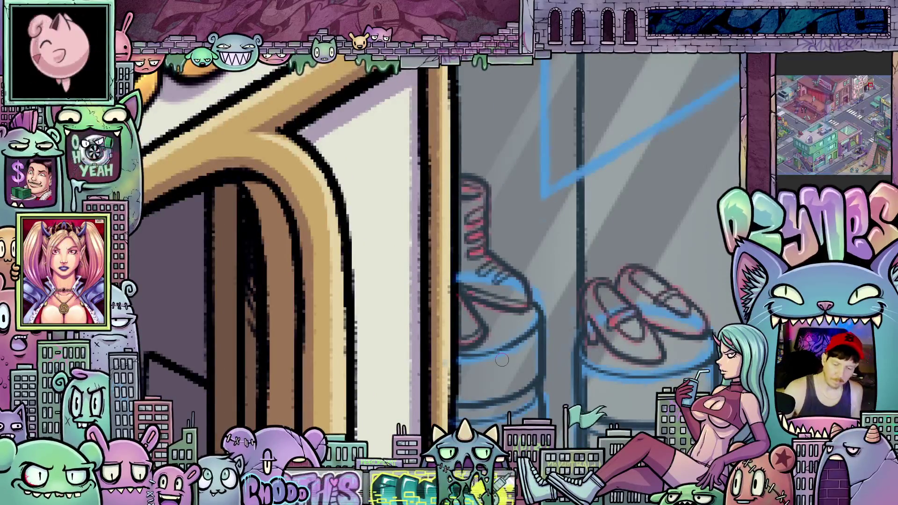
scroll(502, 359, down, 5)
scroll(624, 306, up, 2)
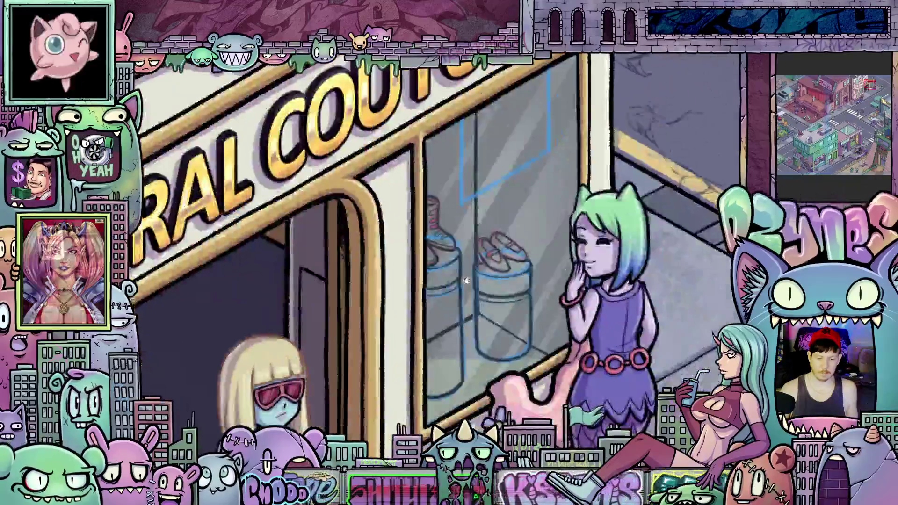
scroll(633, 317, down, 1)
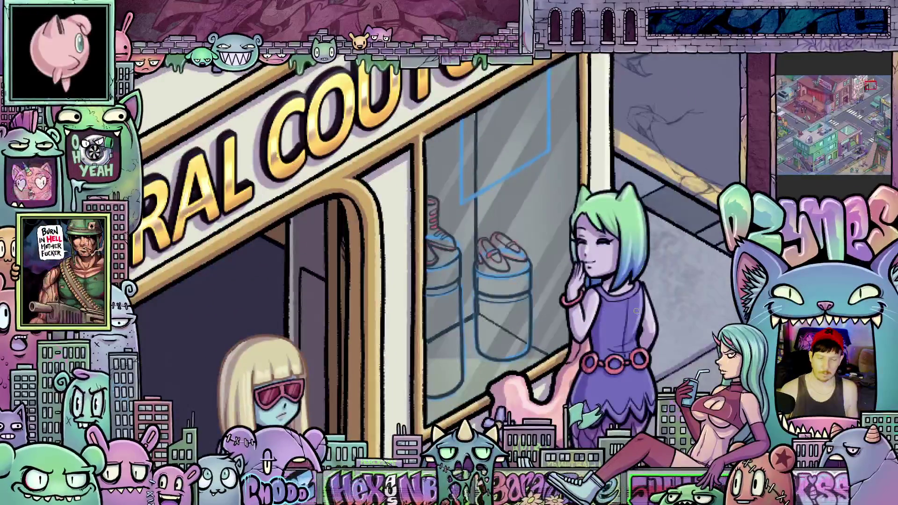
scroll(633, 314, down, 2)
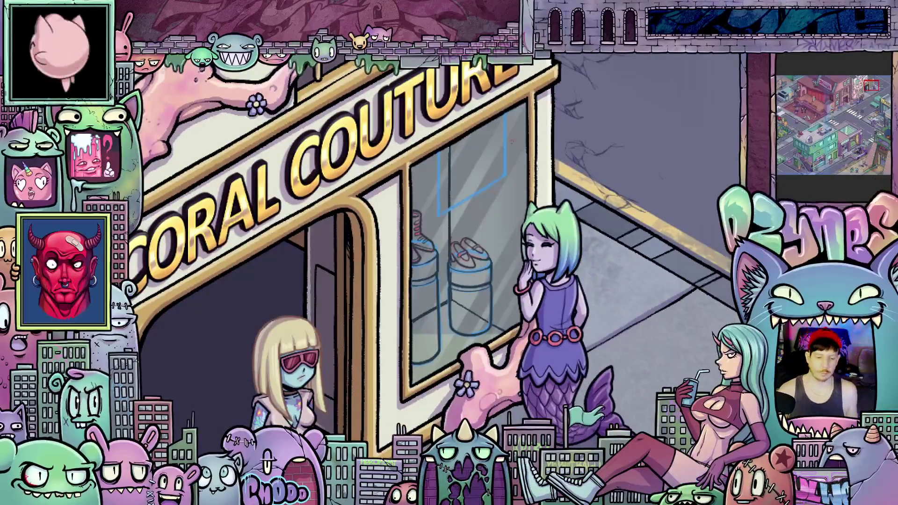
scroll(484, 173, up, 2)
scroll(440, 203, up, 1)
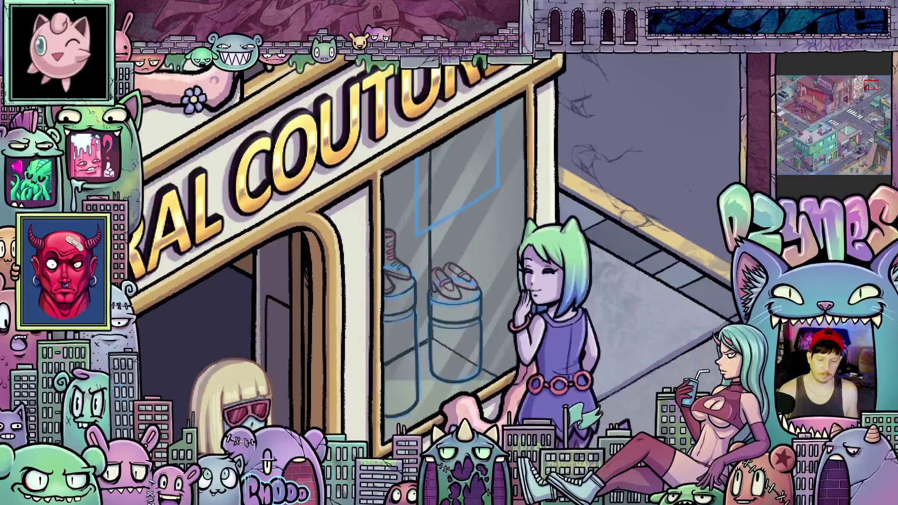
scroll(440, 202, up, 1)
scroll(498, 357, up, 2)
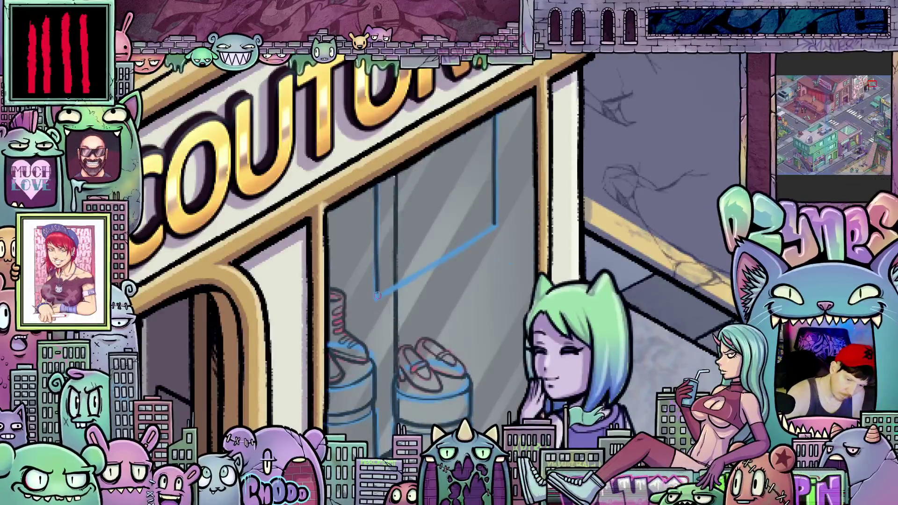
Tilt the canvas view for easier drawing of the glass reflection.
key(minus)
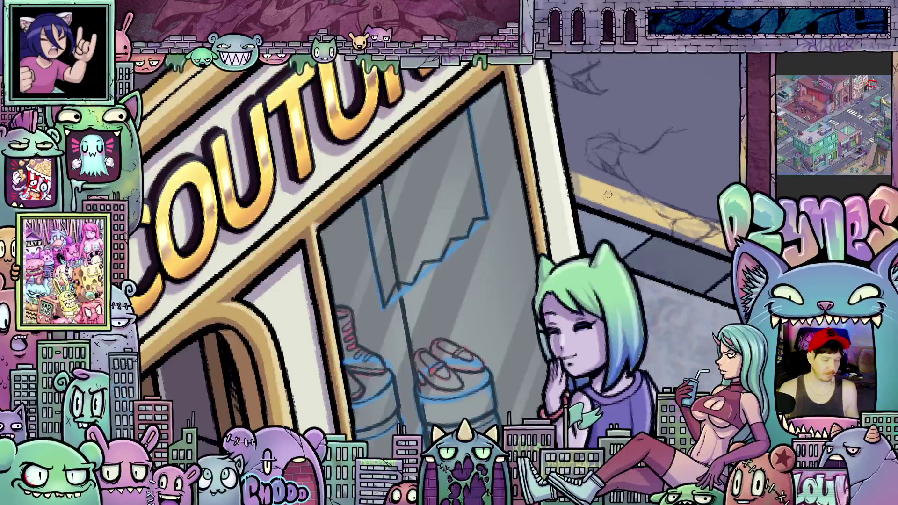
Zoom and pan to bring the shop window and the girl closer into view.
scroll(608, 195, up, 3)
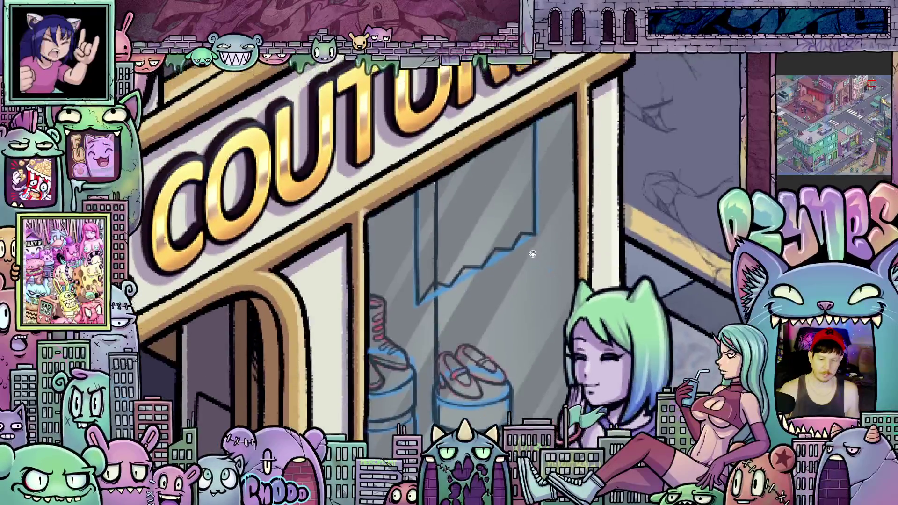
drag(533, 254, 520, 251)
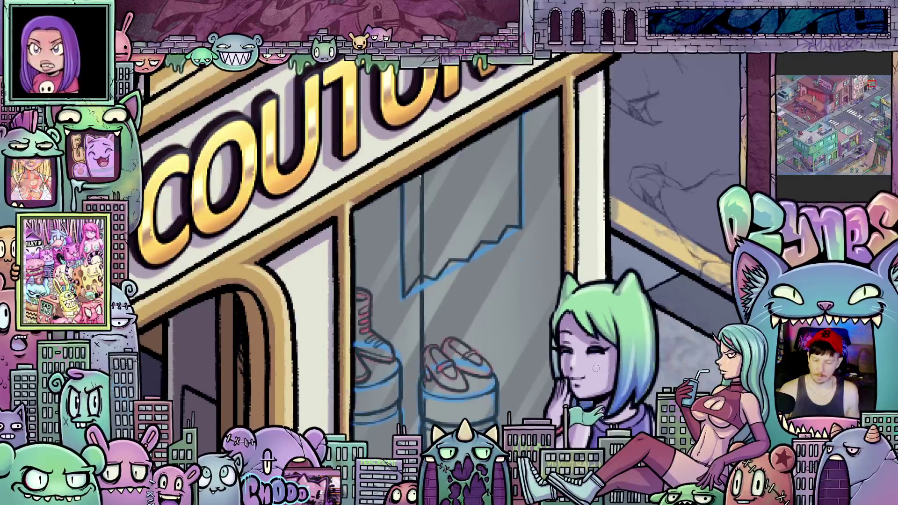
scroll(580, 342, down, 3)
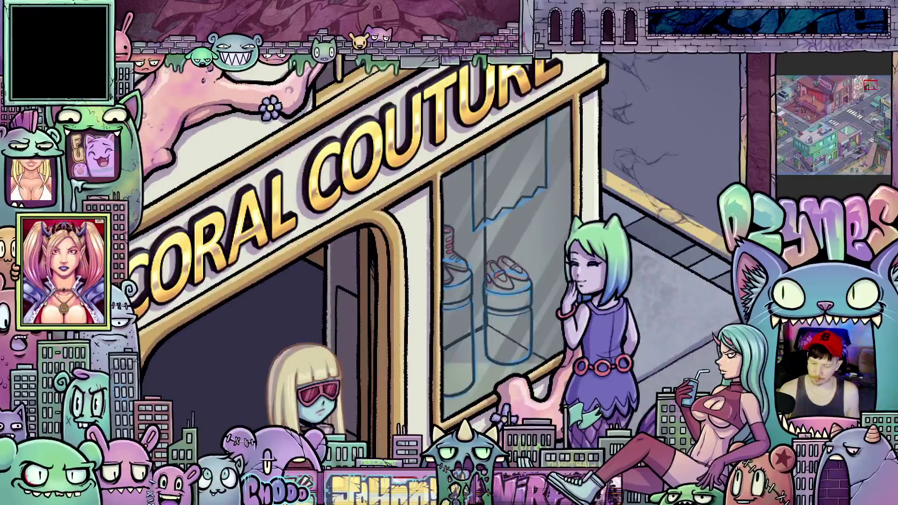
scroll(470, 290, up, 2)
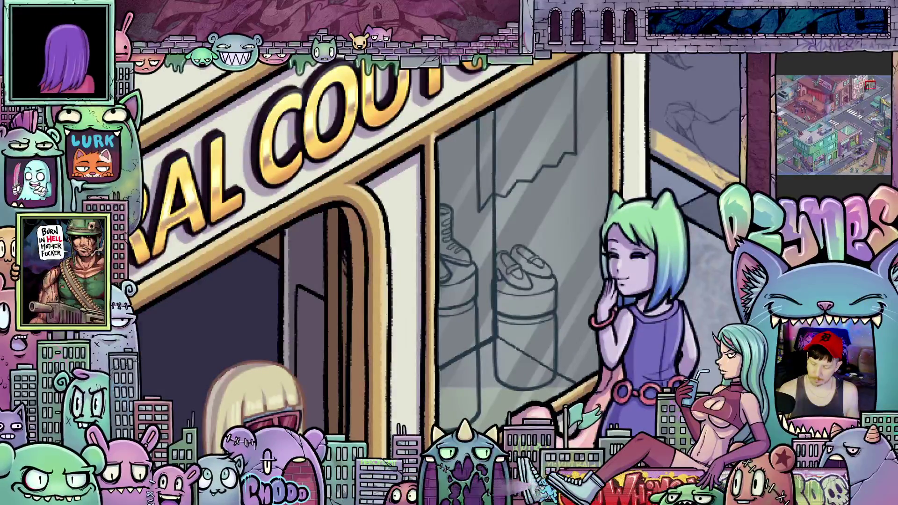
drag(525, 355, 525, 299)
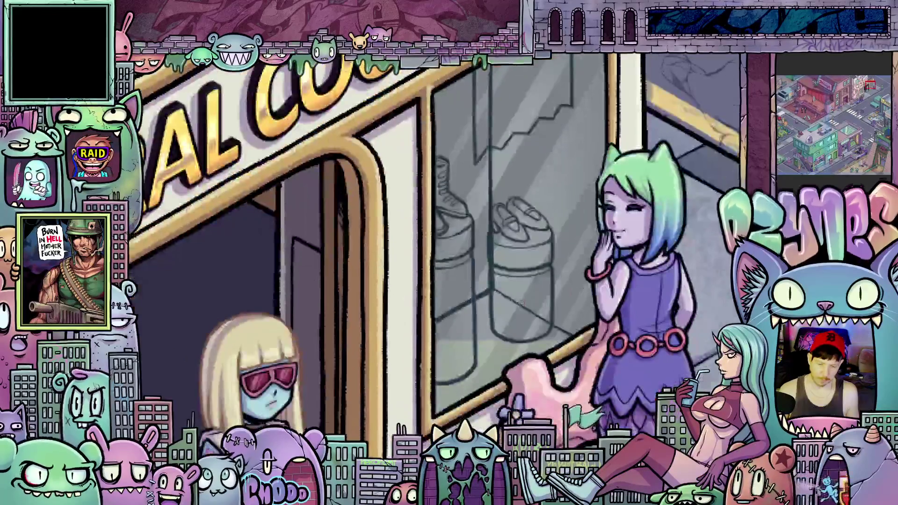
scroll(525, 300, up, 2)
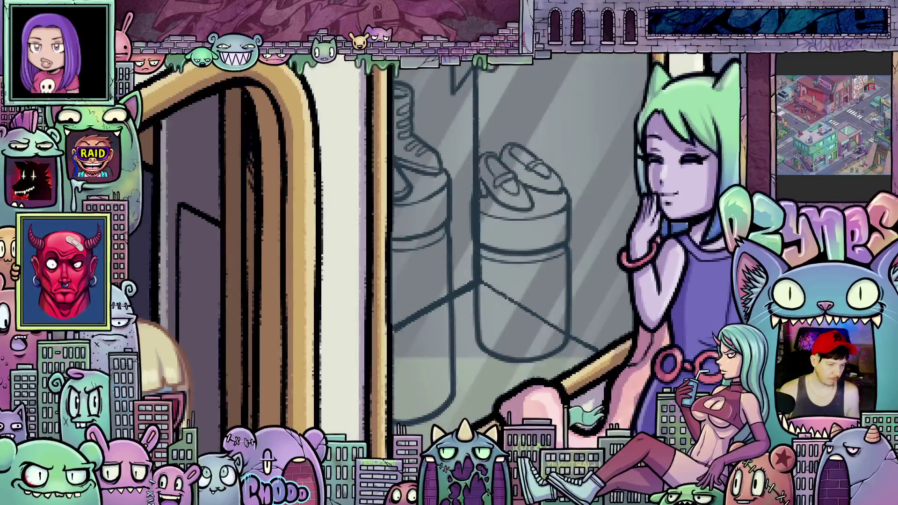
scroll(273, 312, down, 6)
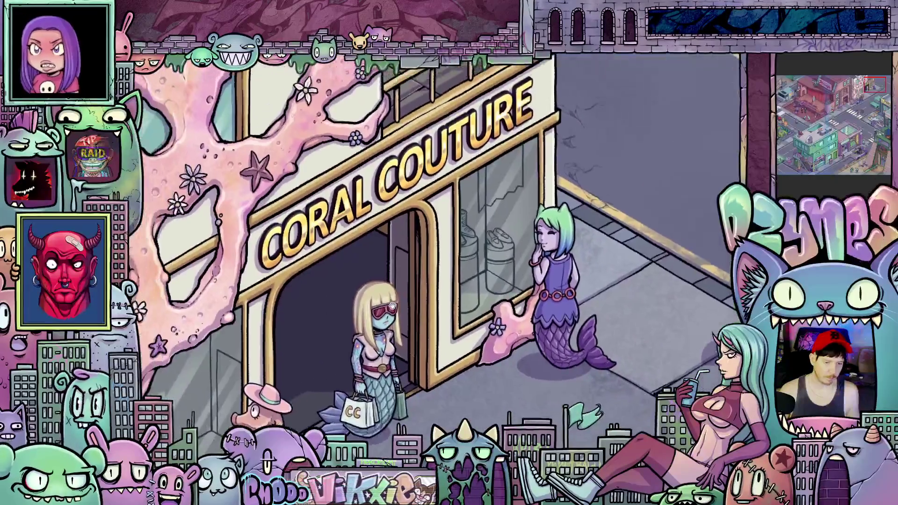
scroll(494, 300, up, 4)
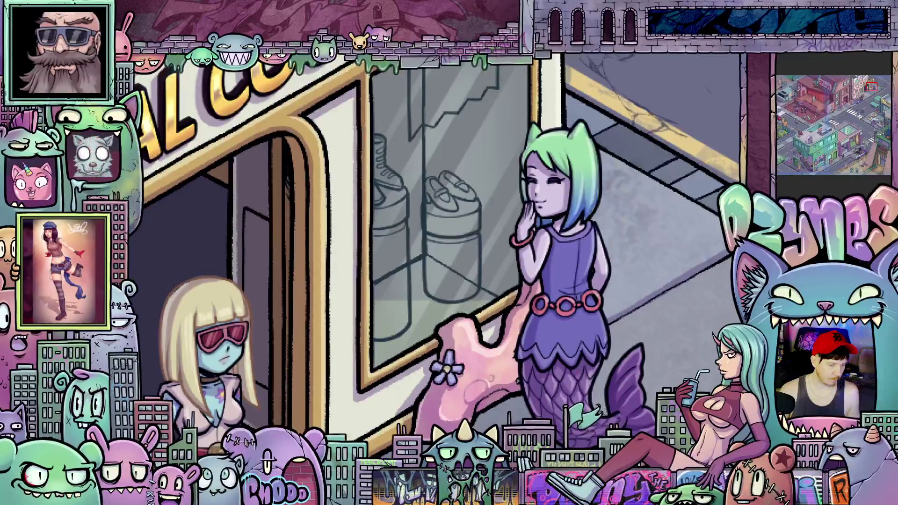
scroll(444, 286, up, 5)
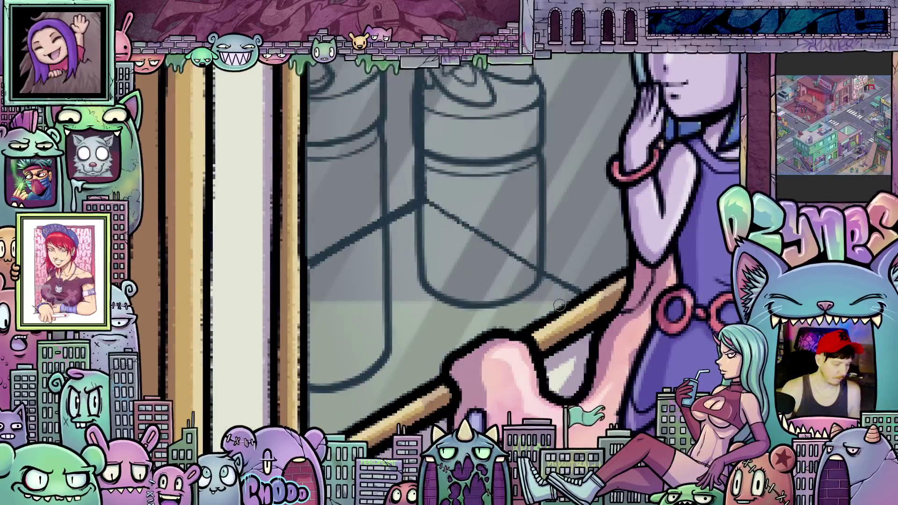
Lasso-fill the shoe jar with darker grey by tracing around its edges.
scroll(559, 290, up, 3)
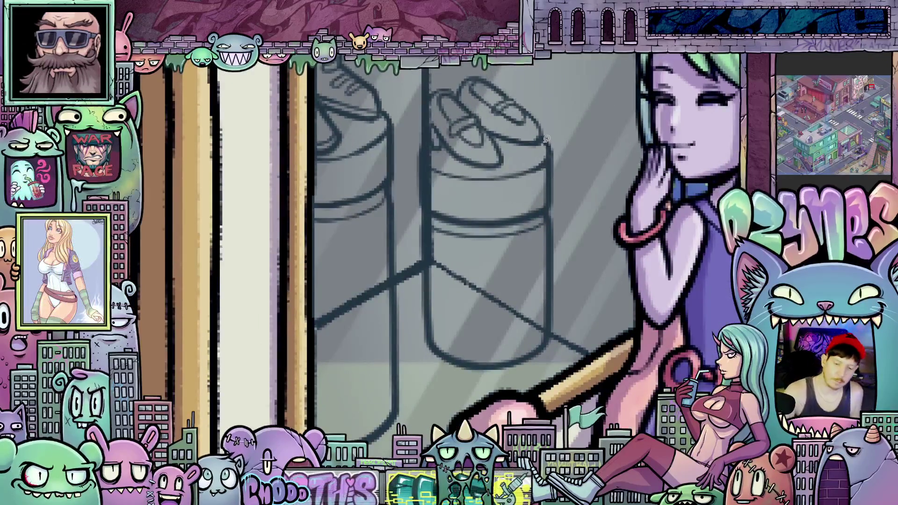
drag(553, 188, 552, 284)
mouse_move(551, 317)
mouse_down()
mouse_move(547, 340)
mouse_move(513, 362)
mouse_move(466, 360)
mouse_move(443, 351)
mouse_move(432, 326)
mouse_up()
drag(428, 244, 427, 129)
mouse_move(435, 92)
mouse_down()
mouse_move(479, 78)
mouse_move(524, 106)
mouse_up()
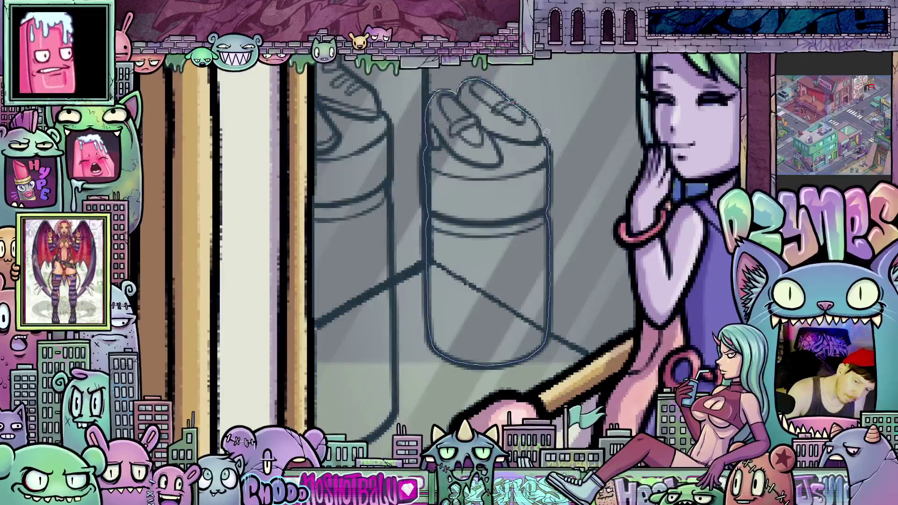
drag(544, 137, 546, 141)
Trace a closed outline around the boot jar, including the boot's rim.
drag(458, 159, 499, 224)
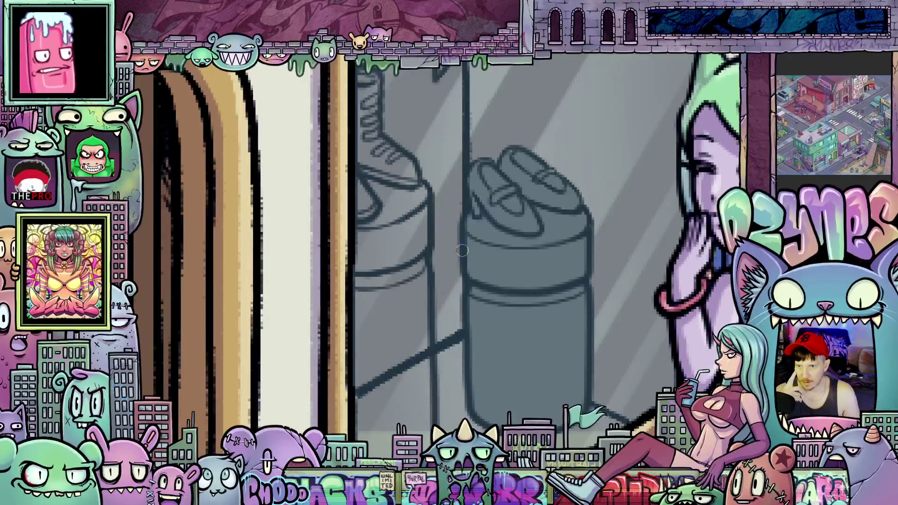
drag(461, 70, 460, 221)
mouse_move(461, 254)
mouse_down()
mouse_move(465, 388)
mouse_move(484, 390)
mouse_move(527, 362)
mouse_move(534, 306)
mouse_up()
drag(533, 270, 532, 192)
mouse_move(529, 145)
mouse_down()
mouse_move(530, 127)
mouse_move(500, 117)
mouse_move(463, 124)
mouse_move(524, 338)
mouse_move(524, 290)
mouse_move(484, 231)
mouse_up()
mouse_move(486, 199)
mouse_down()
mouse_move(463, 183)
mouse_move(461, 284)
mouse_up()
drag(462, 336, 526, 331)
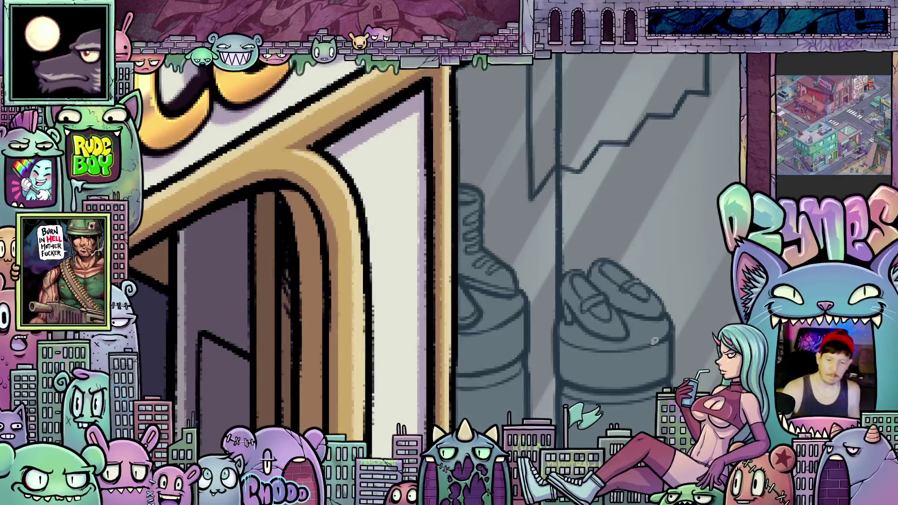
scroll(662, 302, down, 3)
Zoom and pan to bring the upper shop window and sign into view.
scroll(661, 301, up, 3)
scroll(547, 255, up, 3)
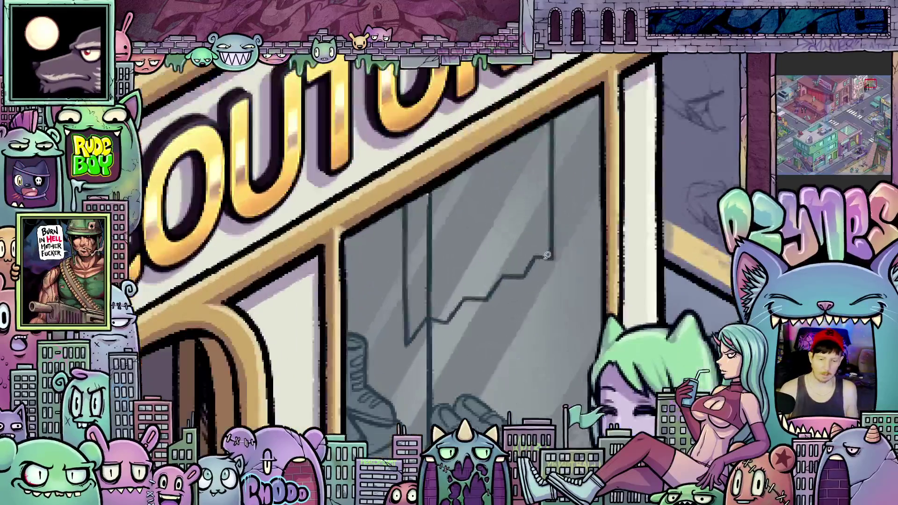
scroll(515, 291, down, 2)
scroll(517, 289, up, 2)
scroll(520, 287, up, 3)
mouse_move(525, 284)
mouse_down()
mouse_move(521, 234)
mouse_move(512, 260)
mouse_up()
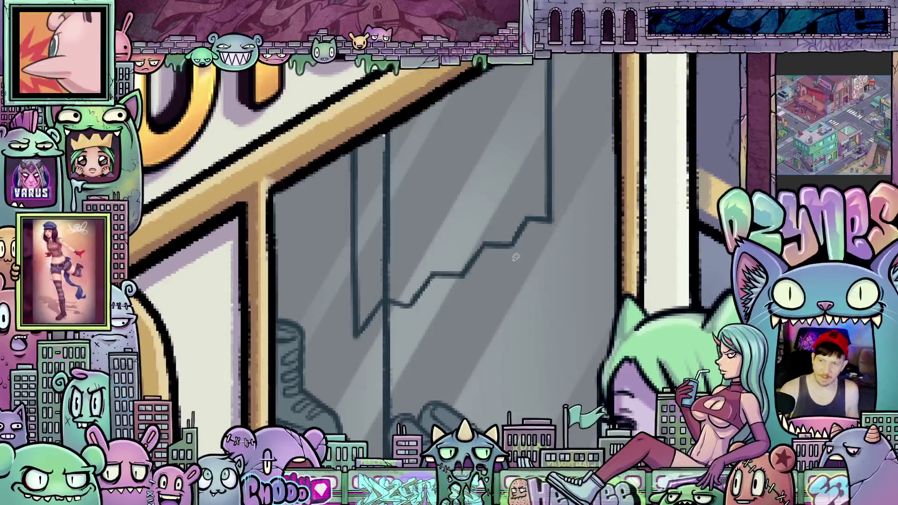
drag(539, 157, 513, 350)
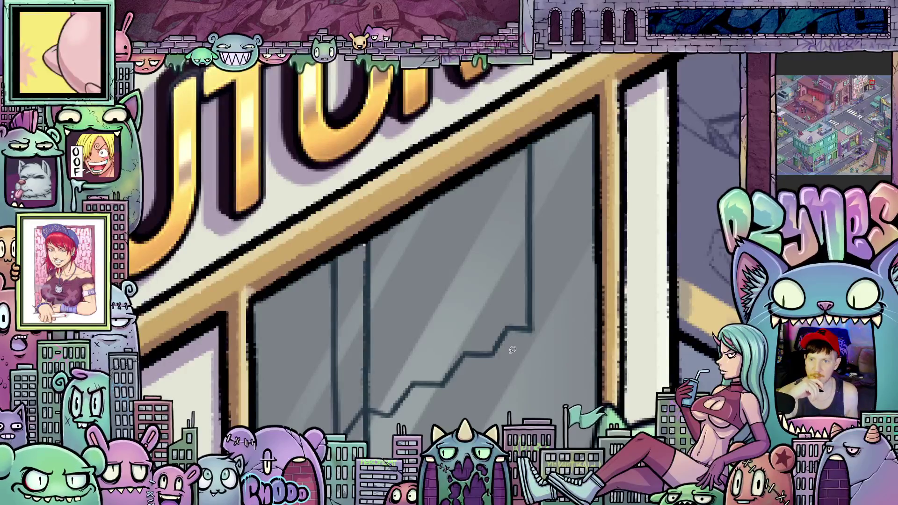
scroll(572, 335, down, 3)
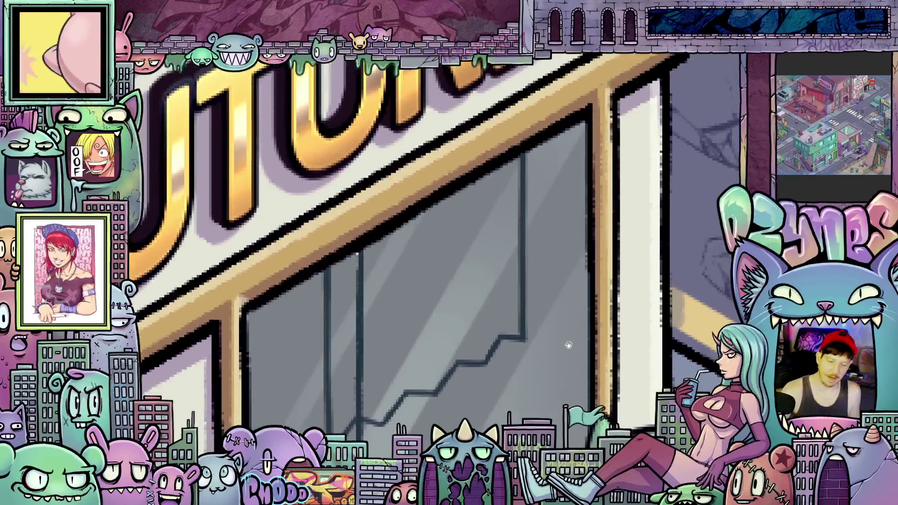
scroll(571, 323, up, 3)
Trace a jagged reflection outline diagonally across the window glass, then zoom out.
drag(545, 130, 545, 218)
mouse_move(544, 287)
mouse_down()
mouse_move(544, 310)
mouse_move(479, 336)
mouse_move(453, 364)
mouse_move(426, 368)
mouse_move(403, 395)
mouse_move(377, 393)
mouse_move(351, 424)
mouse_move(349, 330)
mouse_up()
mouse_move(350, 256)
mouse_down()
mouse_move(350, 237)
mouse_move(423, 197)
mouse_up()
drag(491, 156, 543, 128)
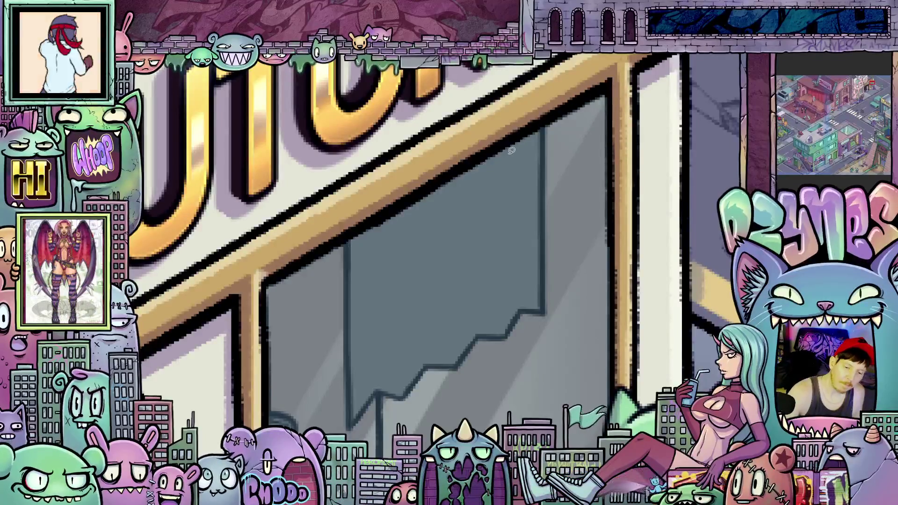
scroll(488, 206, down, 5)
scroll(488, 206, down, 2)
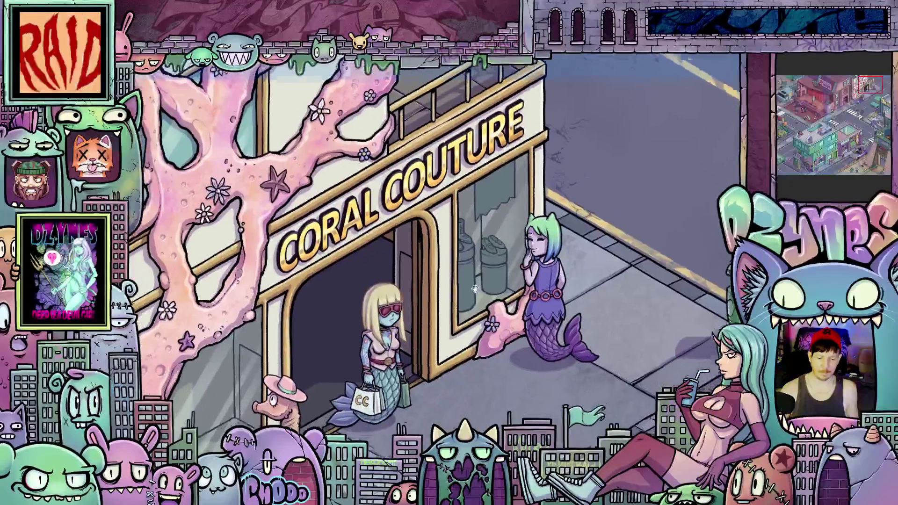
Zoom in on the display jars in the shop window.
scroll(473, 347, up, 8)
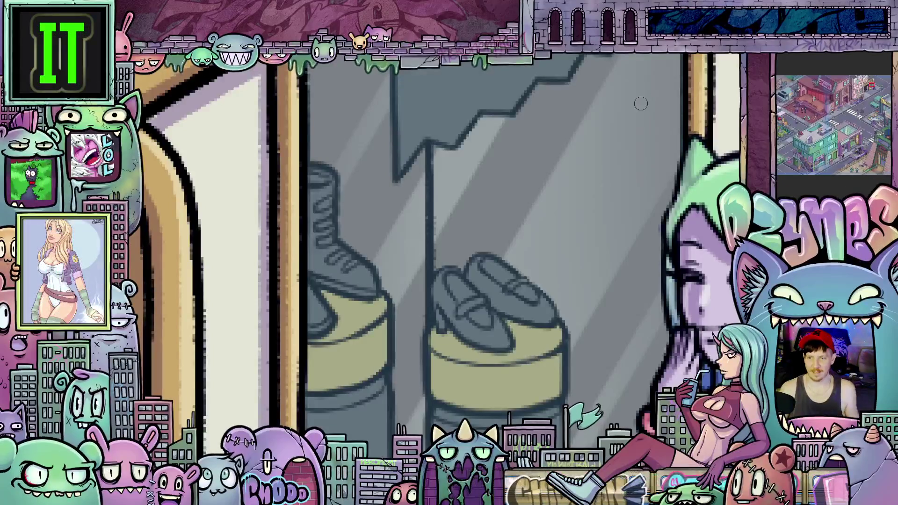
View the whole Coral Couture storefront, then zoom back in on the shoe display.
click(589, 189)
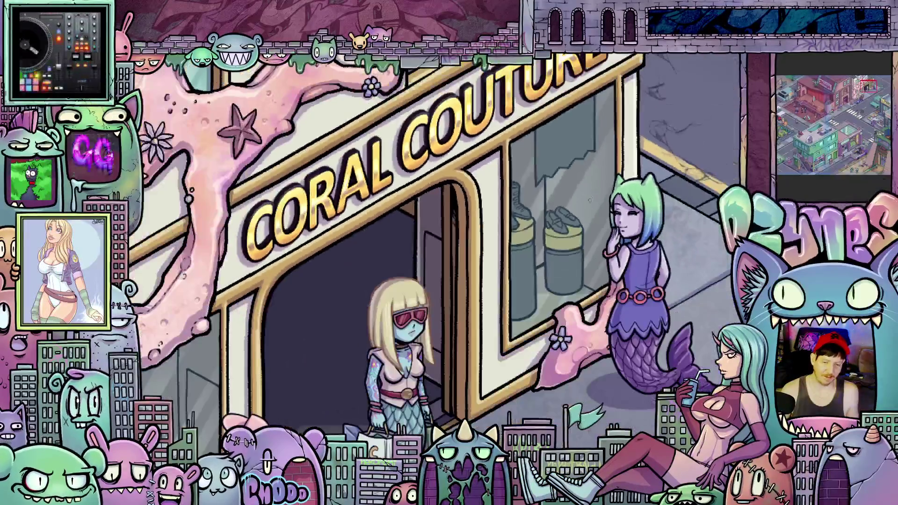
click(589, 200)
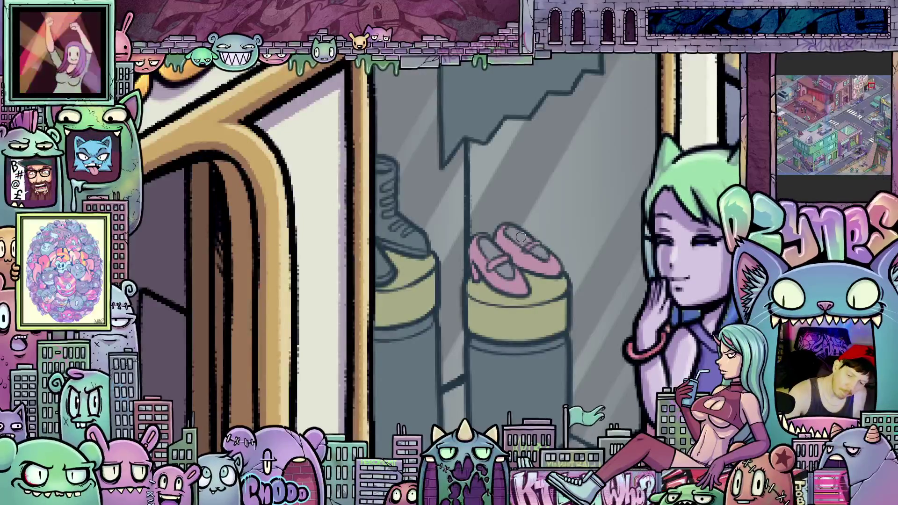
Zoom out to the whole shopfront to check the shoes on the display jars.
click(540, 232)
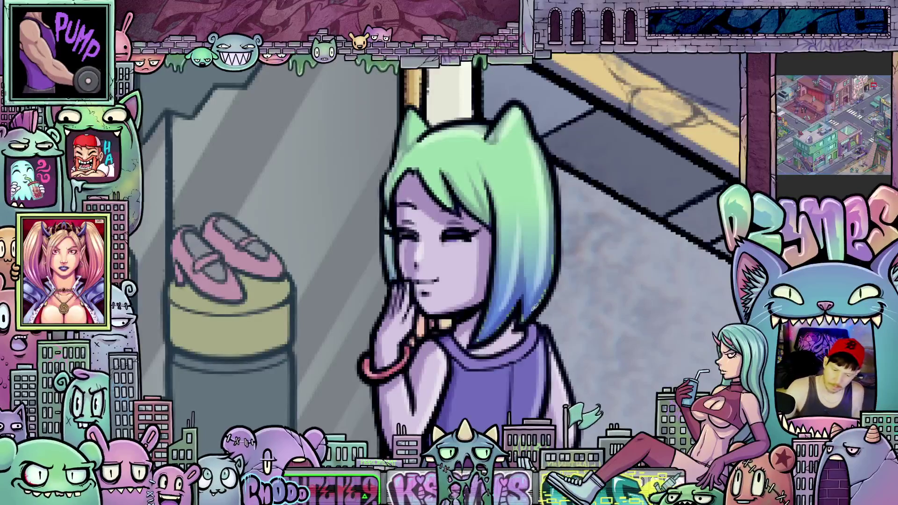
Zoom out until the full Coral Couture storefront, sign, doorway and window display are visible.
click(526, 312)
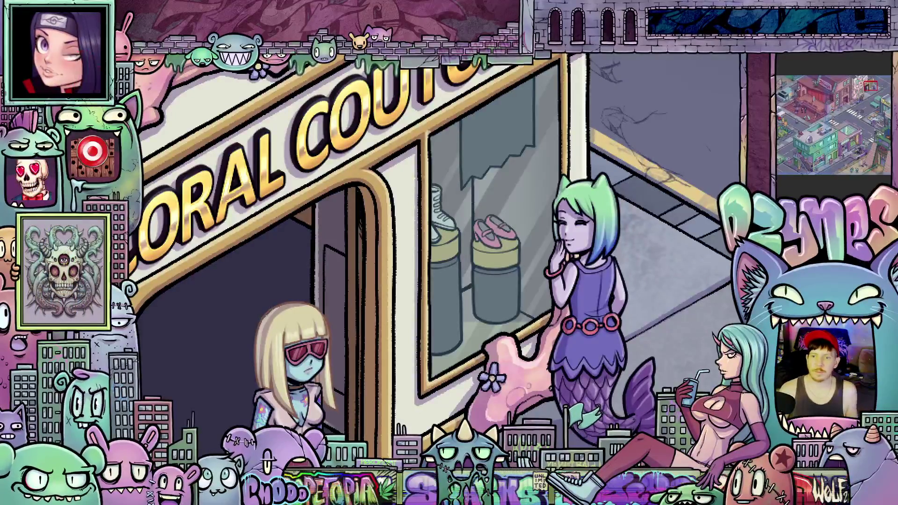
scroll(642, 231, down, 3)
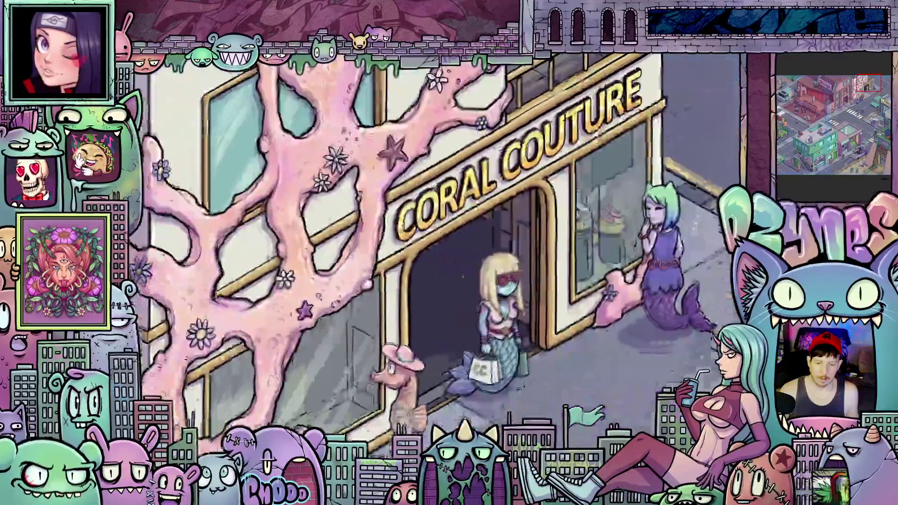
scroll(636, 250, up, 3)
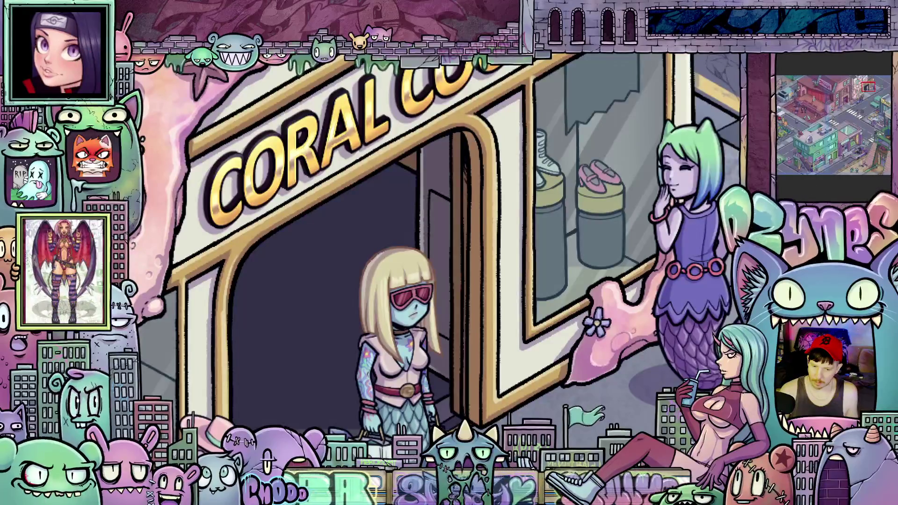
scroll(601, 269, up, 3)
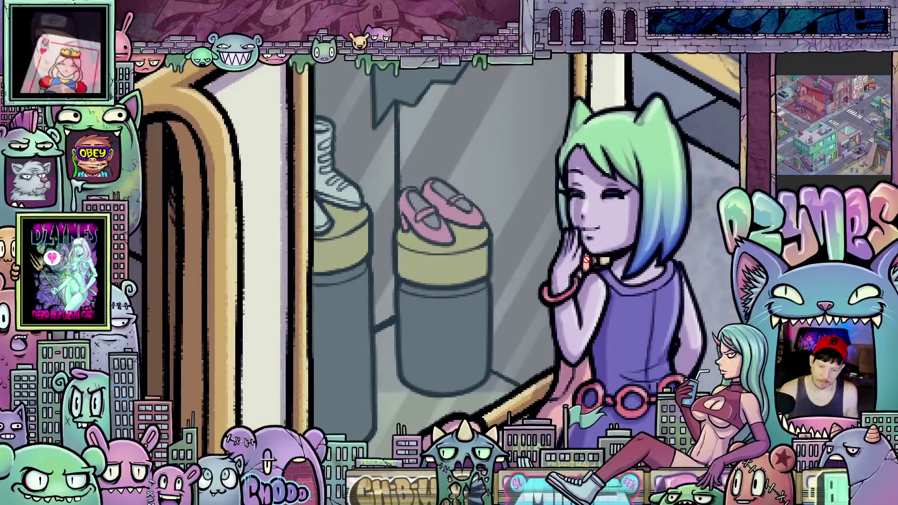
scroll(614, 281, down, 2)
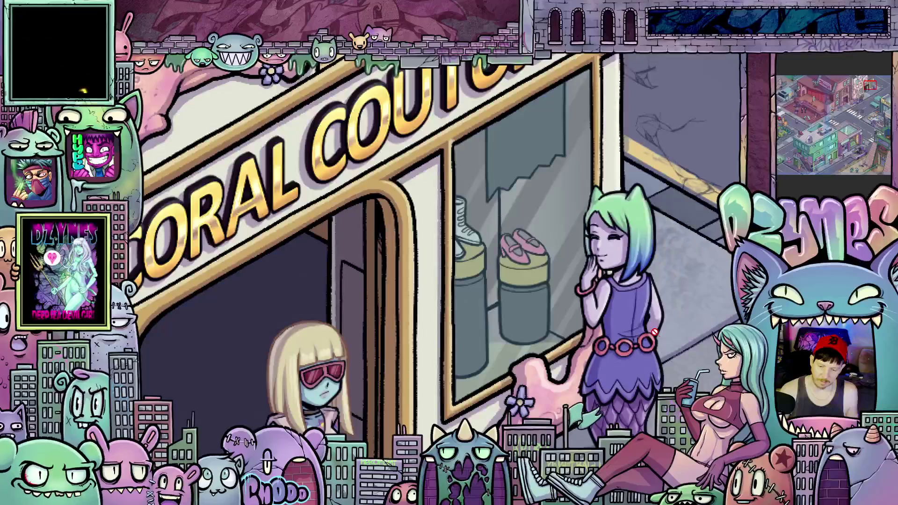
scroll(664, 371, up, 2)
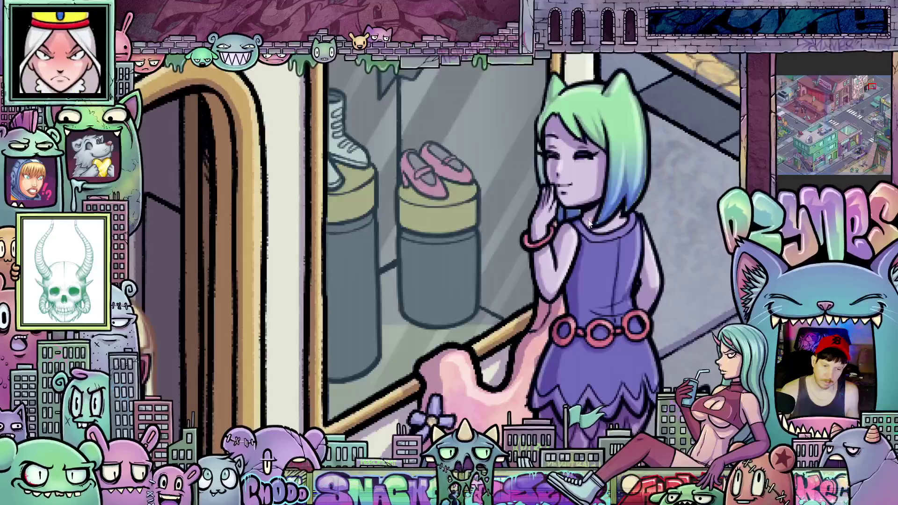
scroll(584, 295, down, 3)
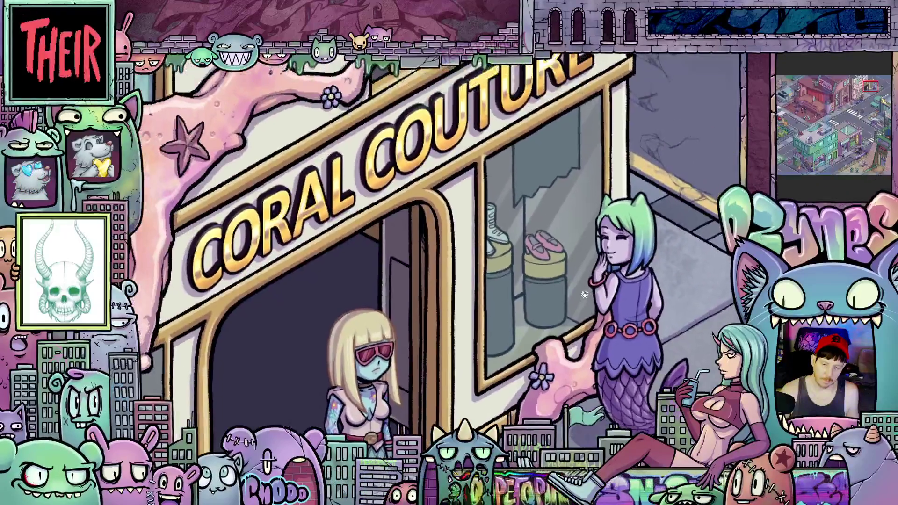
scroll(582, 288, up, 4)
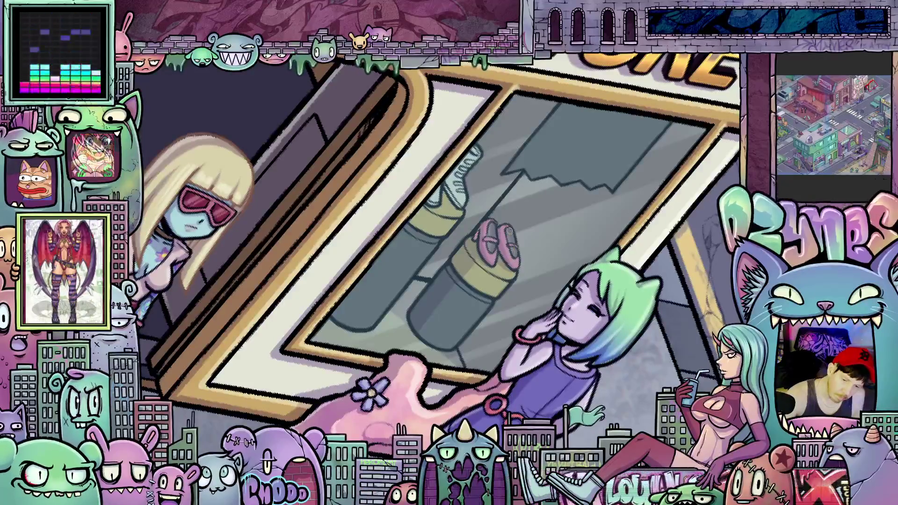
Straighten the tilted view of the shop window with the boot and pink shoes.
click(489, 308)
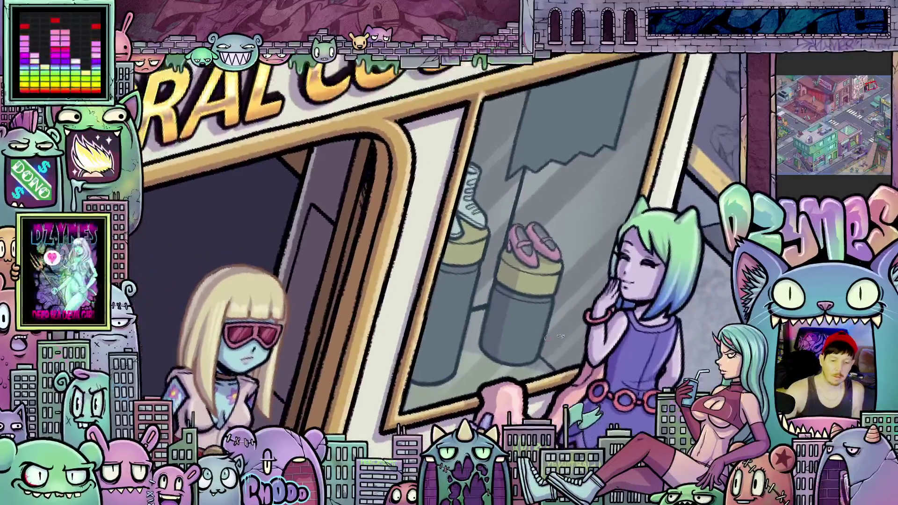
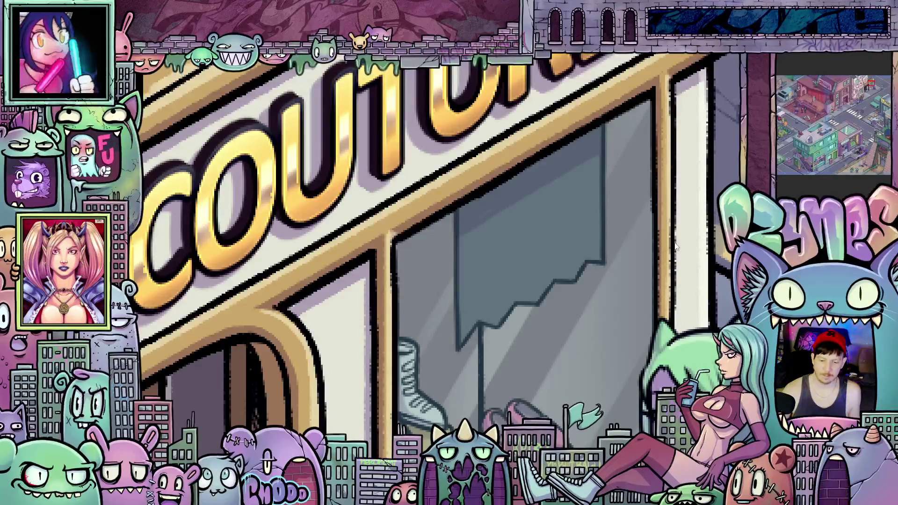
Zoom out to frame the whole Coral Couture storefront, then save the illustration with Ctrl+S.
scroll(611, 261, down, 5)
drag(611, 261, 599, 276)
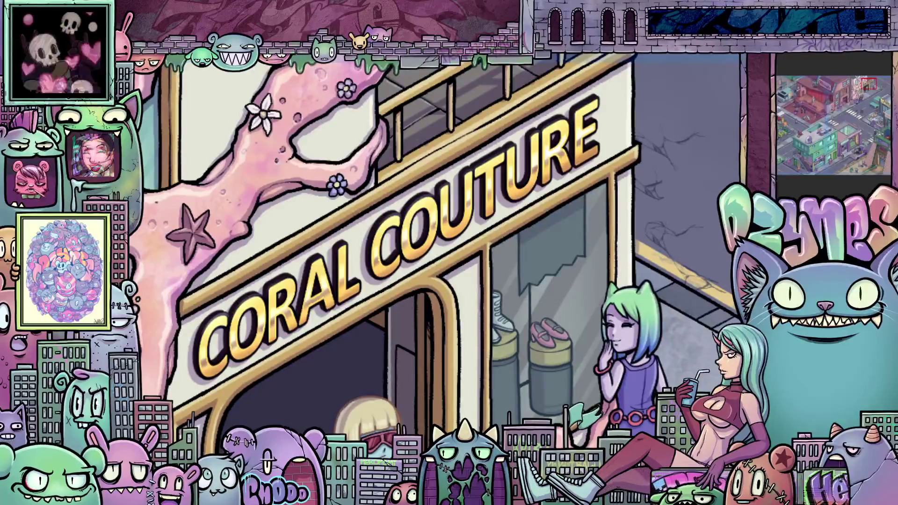
key(ctrl+s)
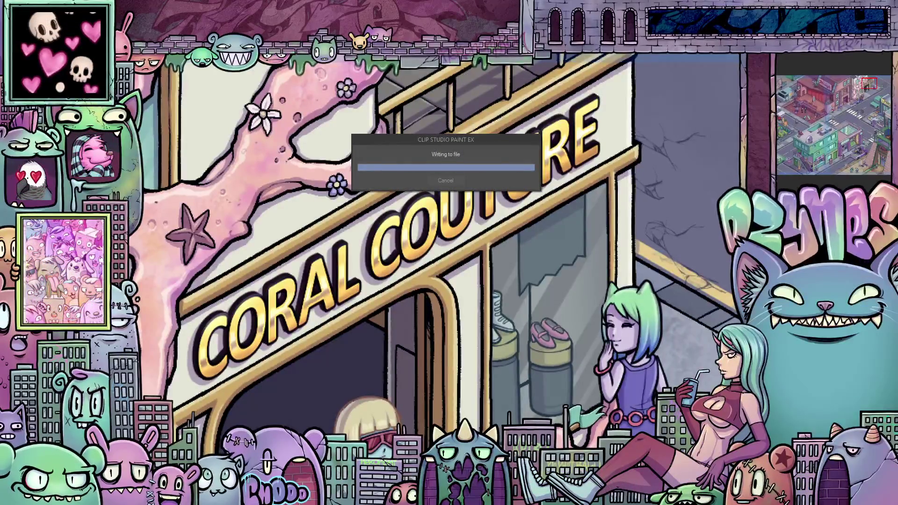